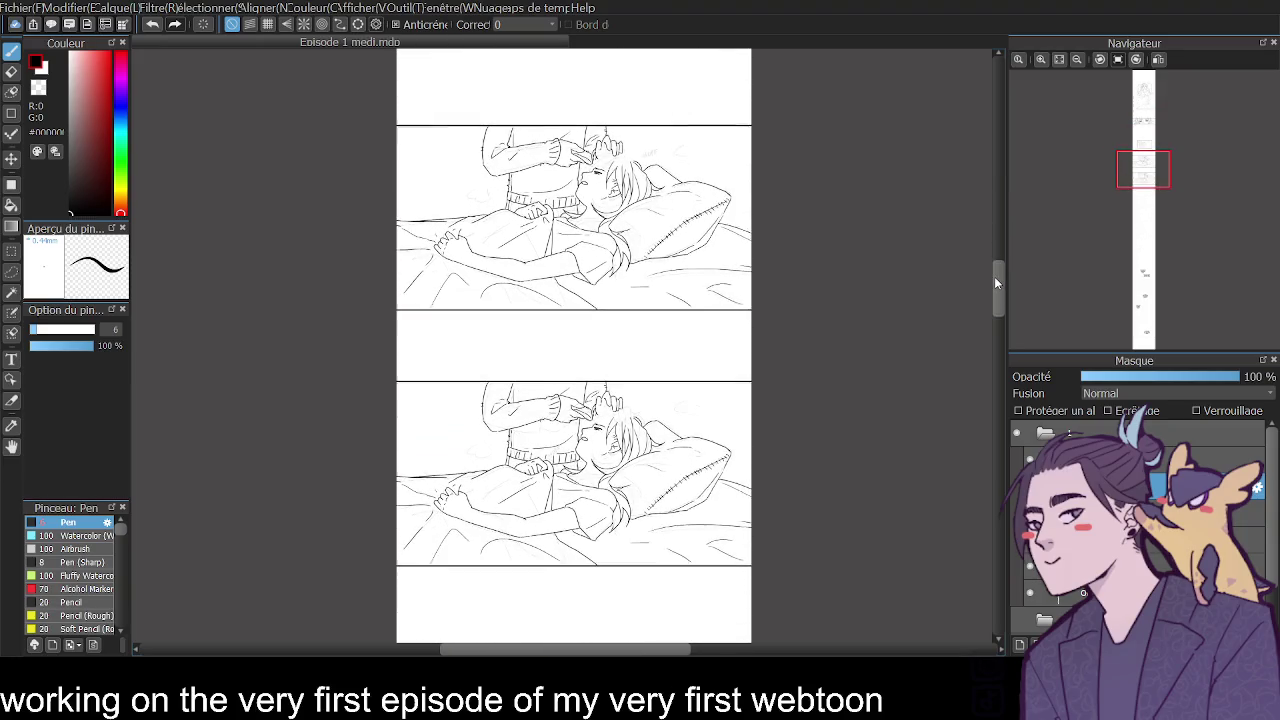
# Zoom into the bed panel, restore its thick black borders, and select the inking layer.
pyautogui.click(1040, 60)
pyautogui.moveTo(998, 268); pyautogui.dragTo(997, 253)
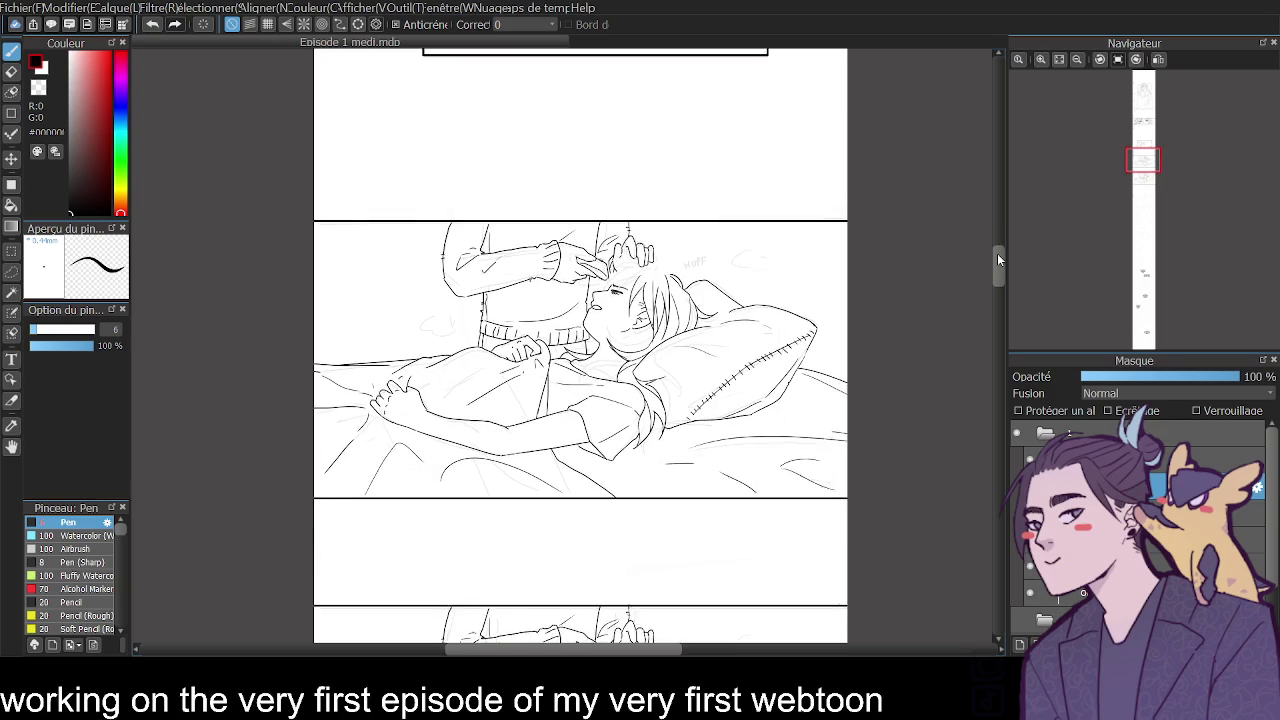
pyautogui.click(1040, 60)
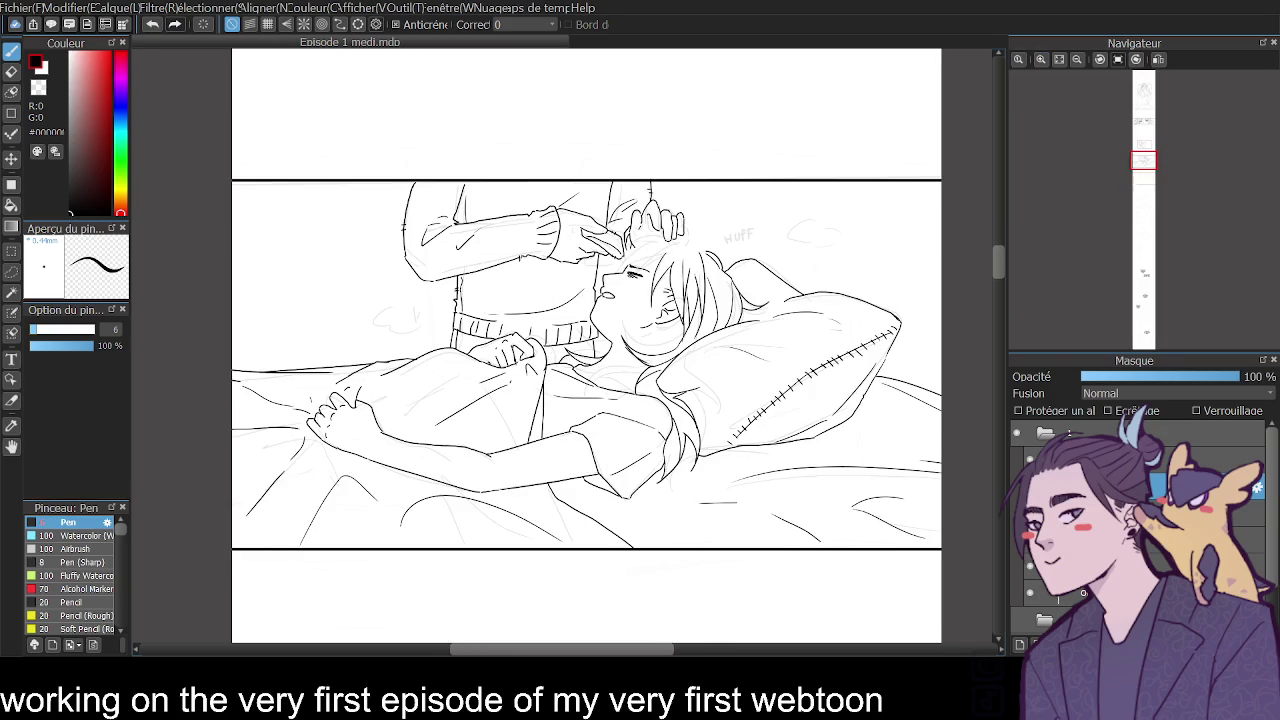
pyautogui.hotkey('ctrl', 'z')
pyautogui.click(1160, 486)
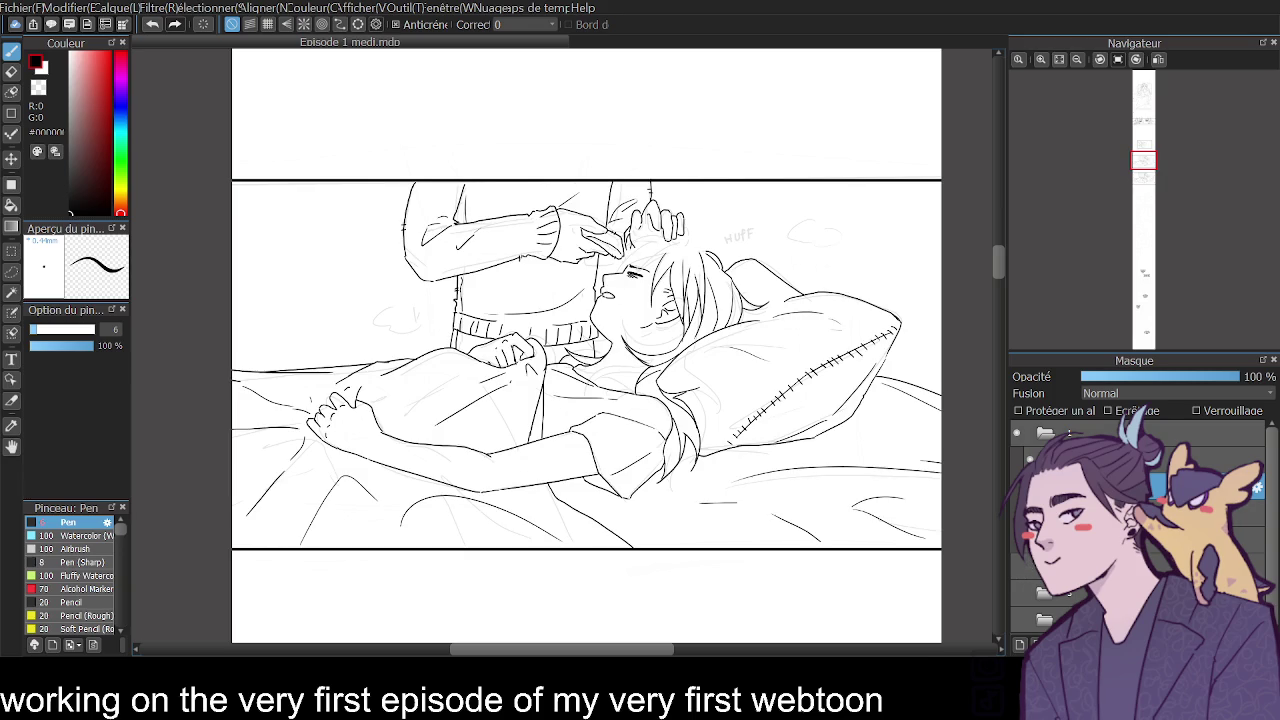
# Erase the stray sketch lines along the upper sleeve and thin the pen to size 3.
pyautogui.scroll(2, 586, 345)
pyautogui.click(1040, 59)
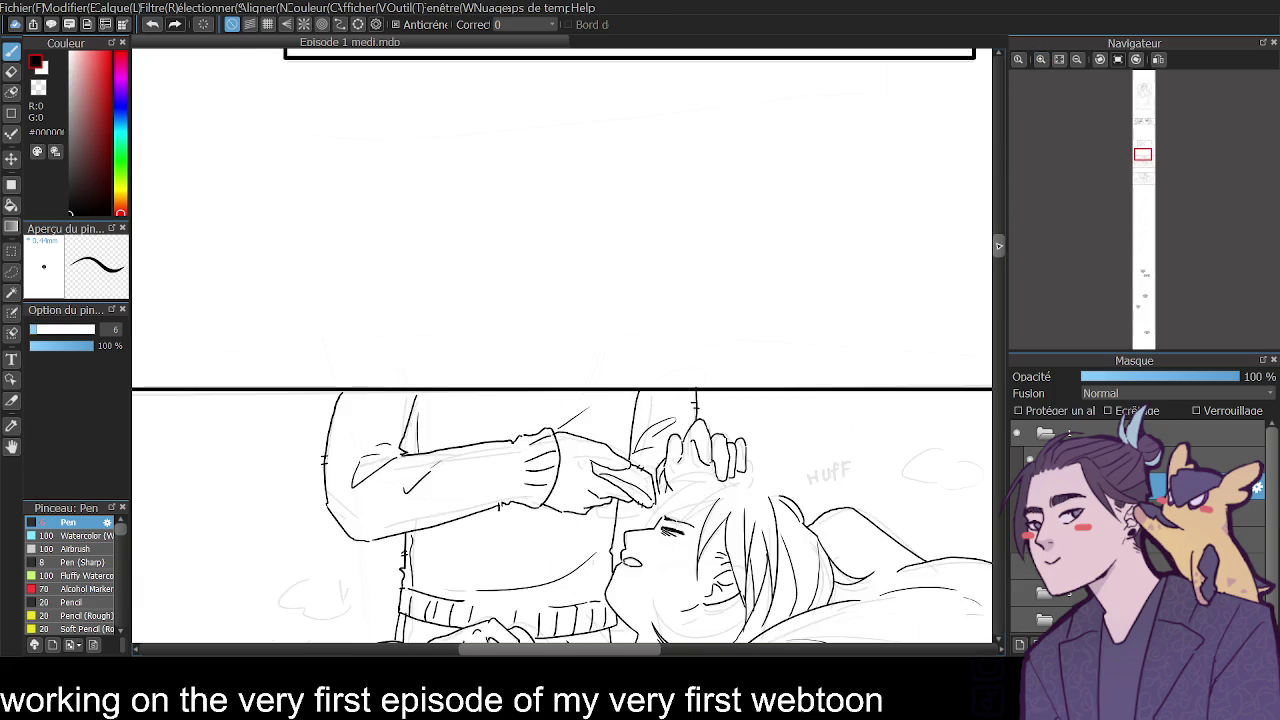
pyautogui.scroll(-3, 560, 450)
pyautogui.press('e')
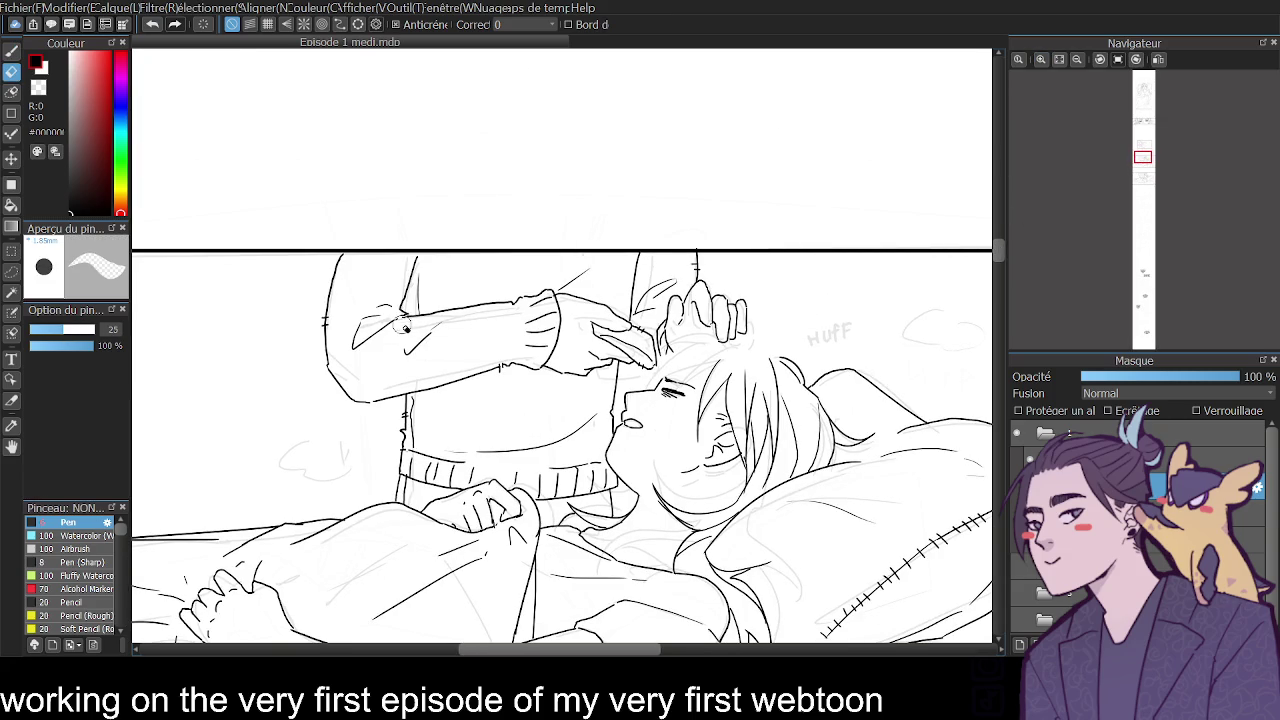
pyautogui.moveTo(405, 330)
pyautogui.mouseDown()
pyautogui.moveTo(410, 276)
pyautogui.moveTo(338, 262)
pyautogui.moveTo(340, 385)
pyautogui.moveTo(404, 326)
pyautogui.mouseUp()
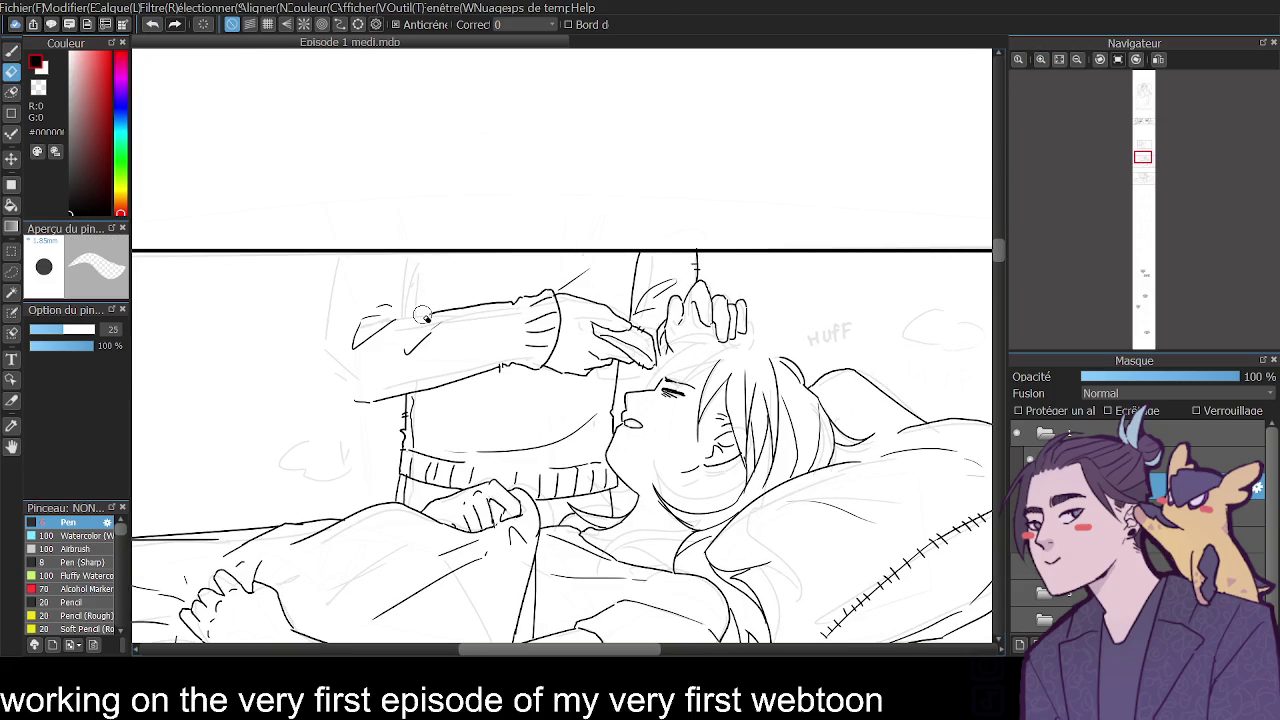
pyautogui.press('b')
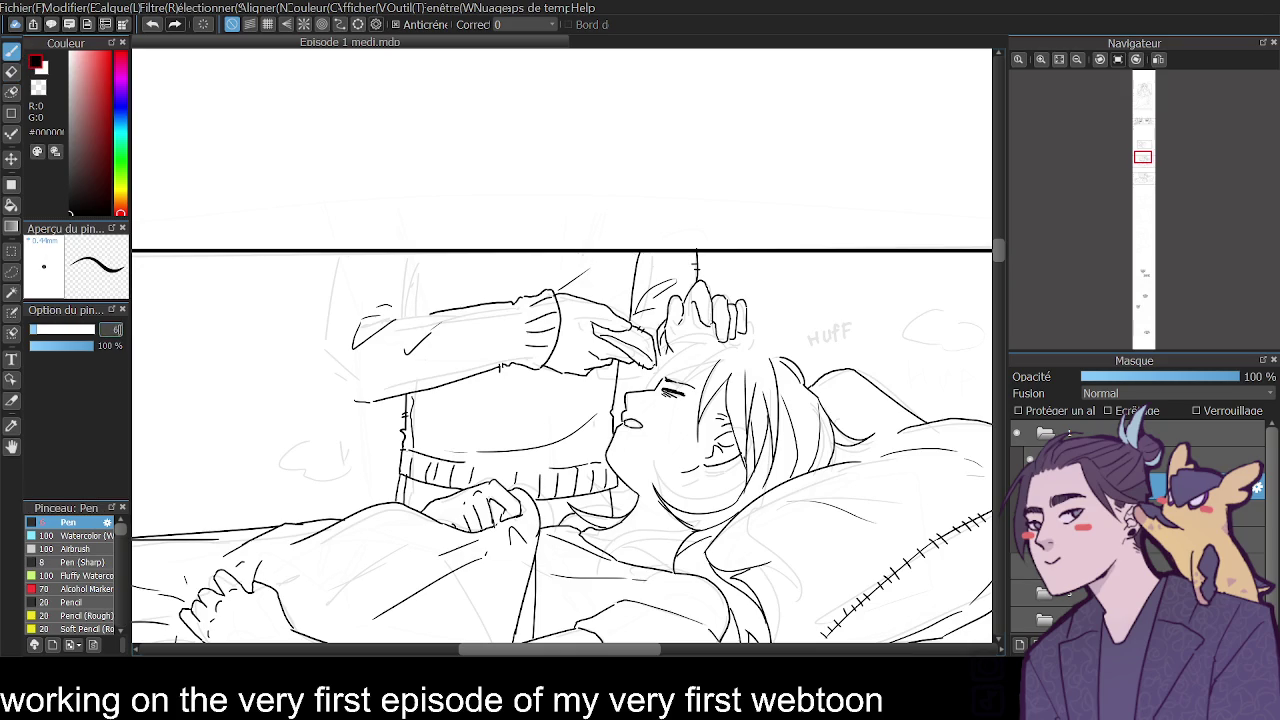
pyautogui.press('[')
pyautogui.press('[')
# Ink the arm line up to the panel border and the standing figure's left body edge.
pyautogui.moveTo(423, 315); pyautogui.dragTo(416, 258)
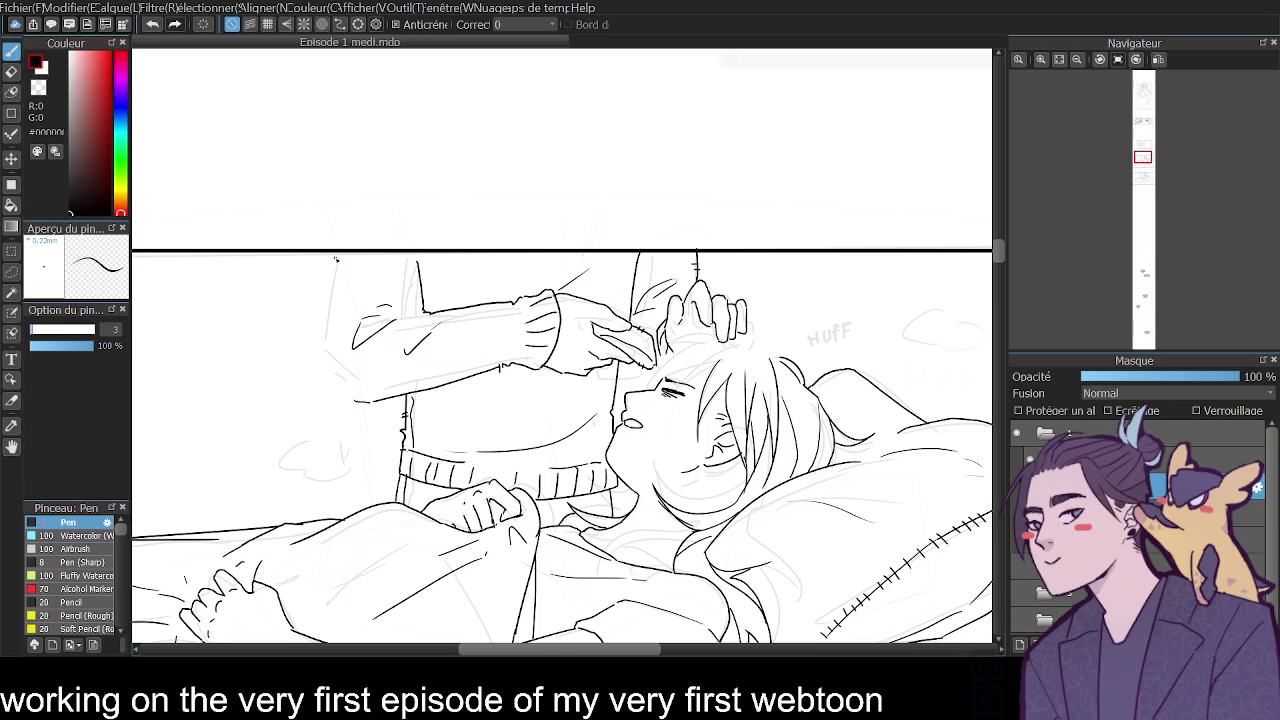
pyautogui.moveTo(336, 255); pyautogui.dragTo(348, 396)
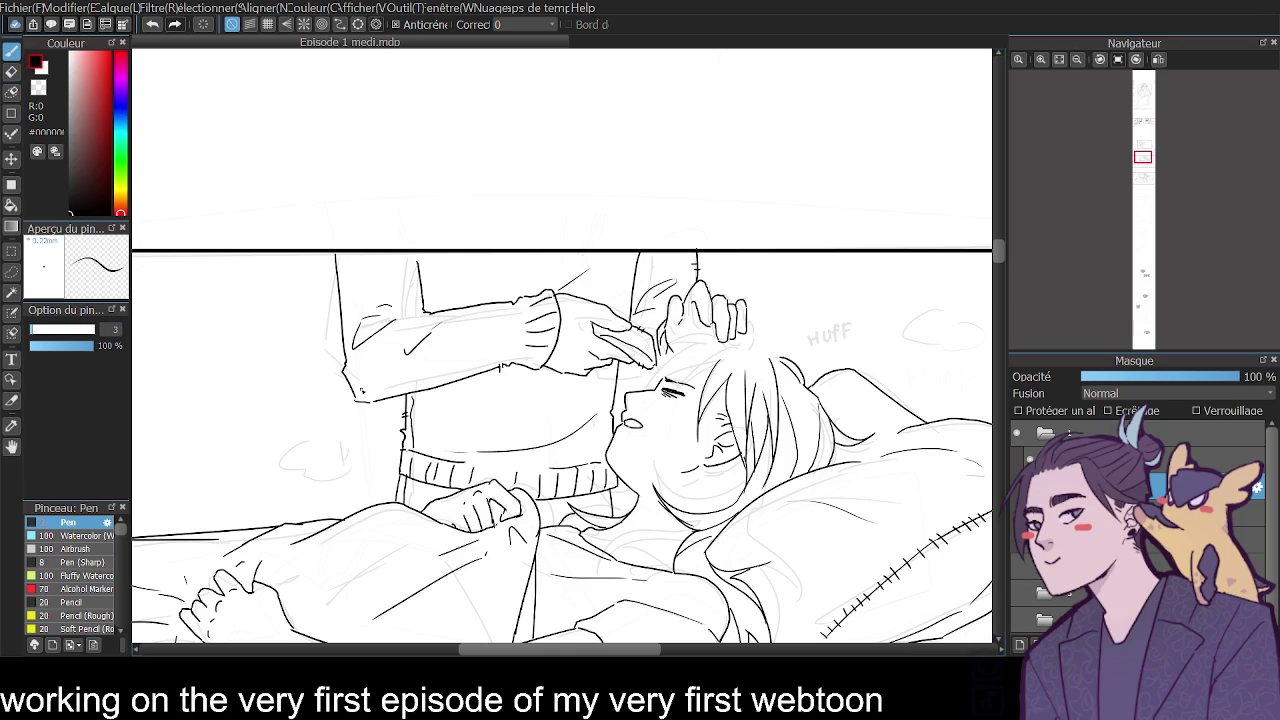
pyautogui.hotkey('ctrl', 'z')
pyautogui.moveTo(336, 254); pyautogui.dragTo(352, 402)
pyautogui.press('e')
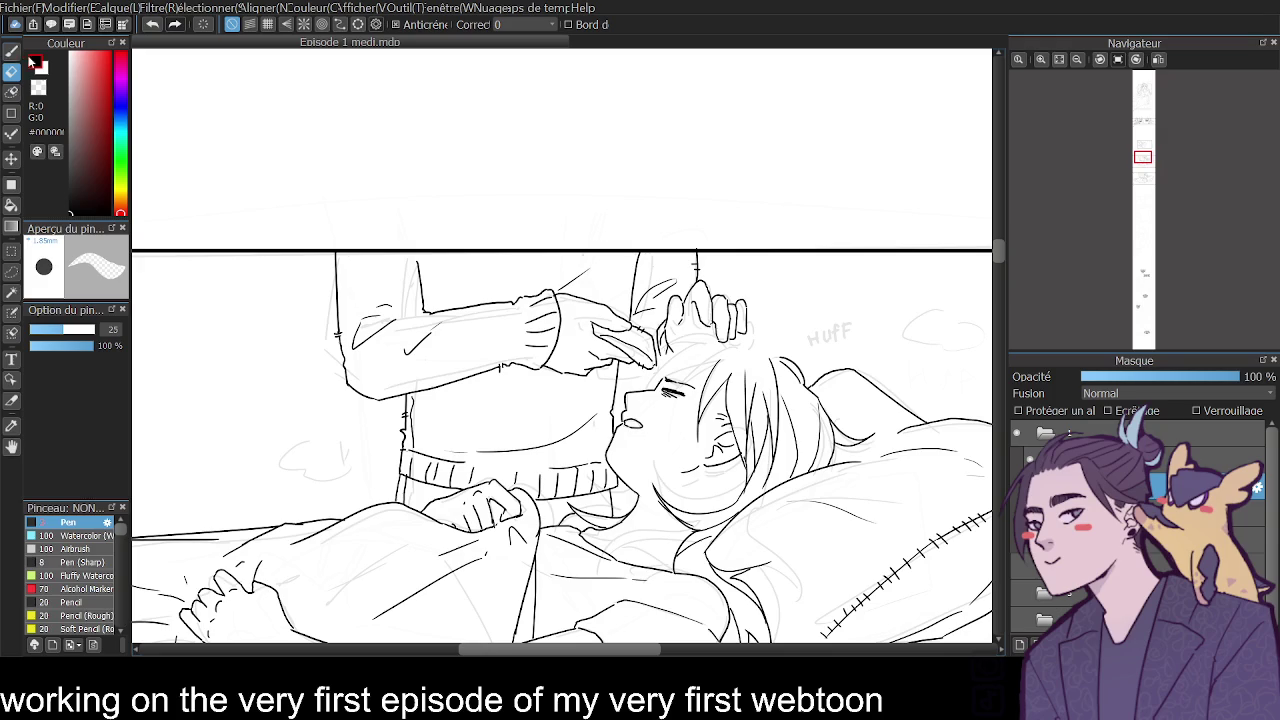
pyautogui.press('b')
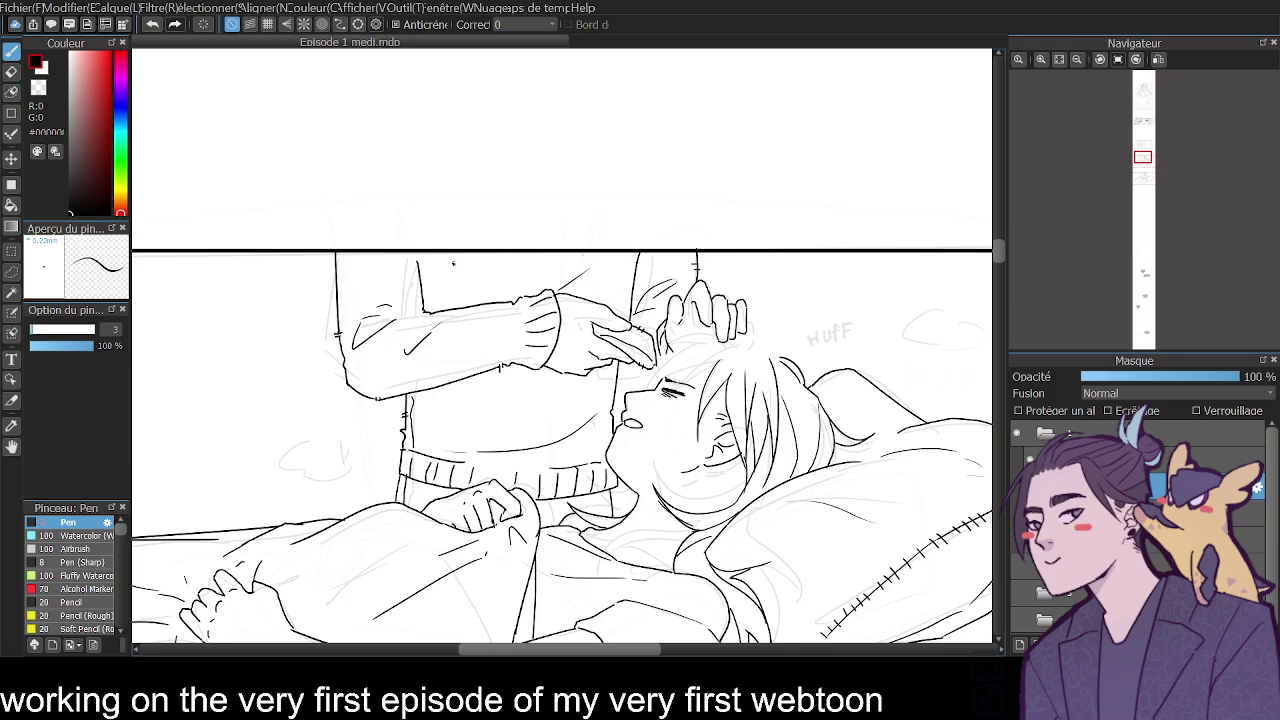
pyautogui.moveTo(421, 269); pyautogui.dragTo(418, 253)
pyautogui.moveTo(338, 288); pyautogui.dragTo(366, 253)
pyautogui.hotkey('ctrl', 'z')
# Add short strokes below the top border, sweater detail lines, and a mark near the mouth.
pyautogui.moveTo(626, 259); pyautogui.dragTo(641, 254)
pyautogui.moveTo(458, 254); pyautogui.dragTo(476, 289)
pyautogui.moveTo(476, 374)
pyautogui.mouseDown()
pyautogui.moveTo(484, 398)
pyautogui.moveTo(468, 402)
pyautogui.mouseUp()
pyautogui.hotkey('ctrl', 'z')
pyautogui.hotkey('ctrl', 'z')
pyautogui.moveTo(428, 391)
pyautogui.mouseDown()
pyautogui.moveTo(427, 446)
pyautogui.moveTo(419, 406)
pyautogui.moveTo(417, 426)
pyautogui.mouseUp()
pyautogui.moveTo(626, 409); pyautogui.dragTo(621, 421)
# Ink the curved hairline beneath the standing figure's fingers, redrawing until it sits right.
pyautogui.click(1040, 59)
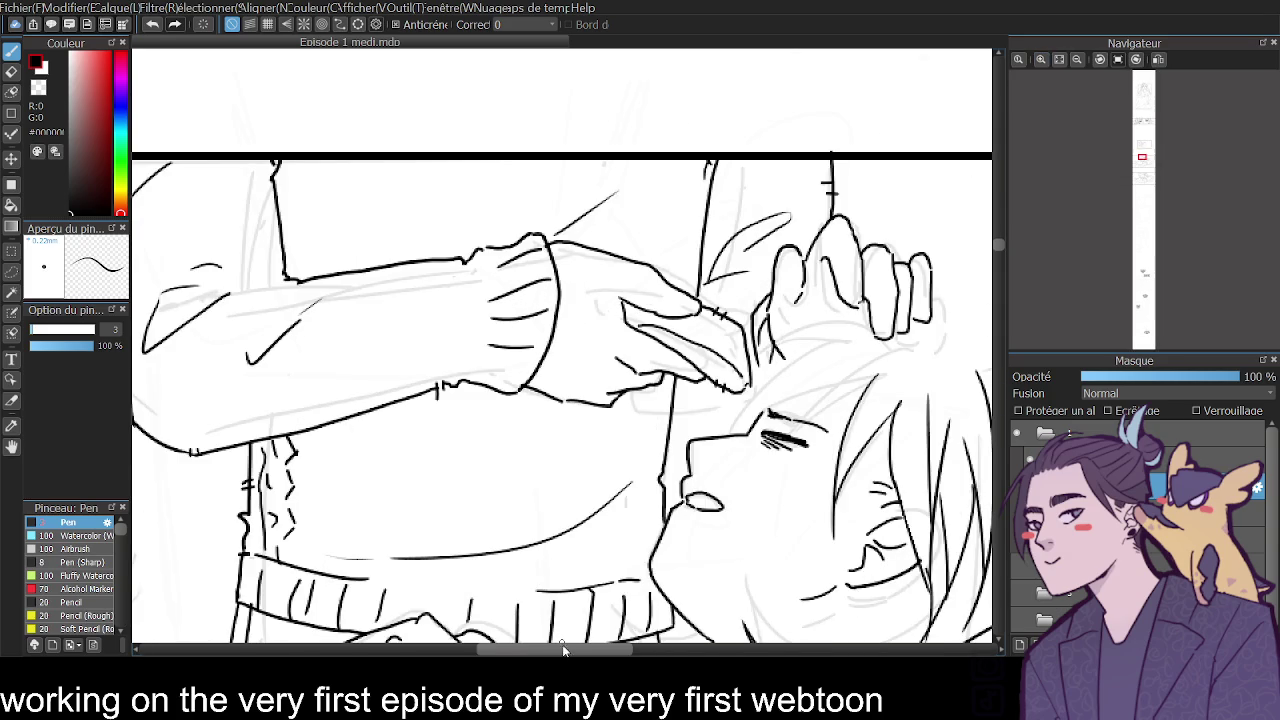
pyautogui.moveTo(562, 648); pyautogui.dragTo(607, 650)
pyautogui.moveTo(662, 333)
pyautogui.mouseDown()
pyautogui.moveTo(556, 350)
pyautogui.moveTo(658, 346)
pyautogui.mouseUp()
pyautogui.hotkey('ctrl', 'z')
pyautogui.moveTo(557, 350)
pyautogui.mouseDown()
pyautogui.moveTo(650, 352)
pyautogui.moveTo(554, 384)
pyautogui.mouseUp()
pyautogui.hotkey('ctrl', 'z')
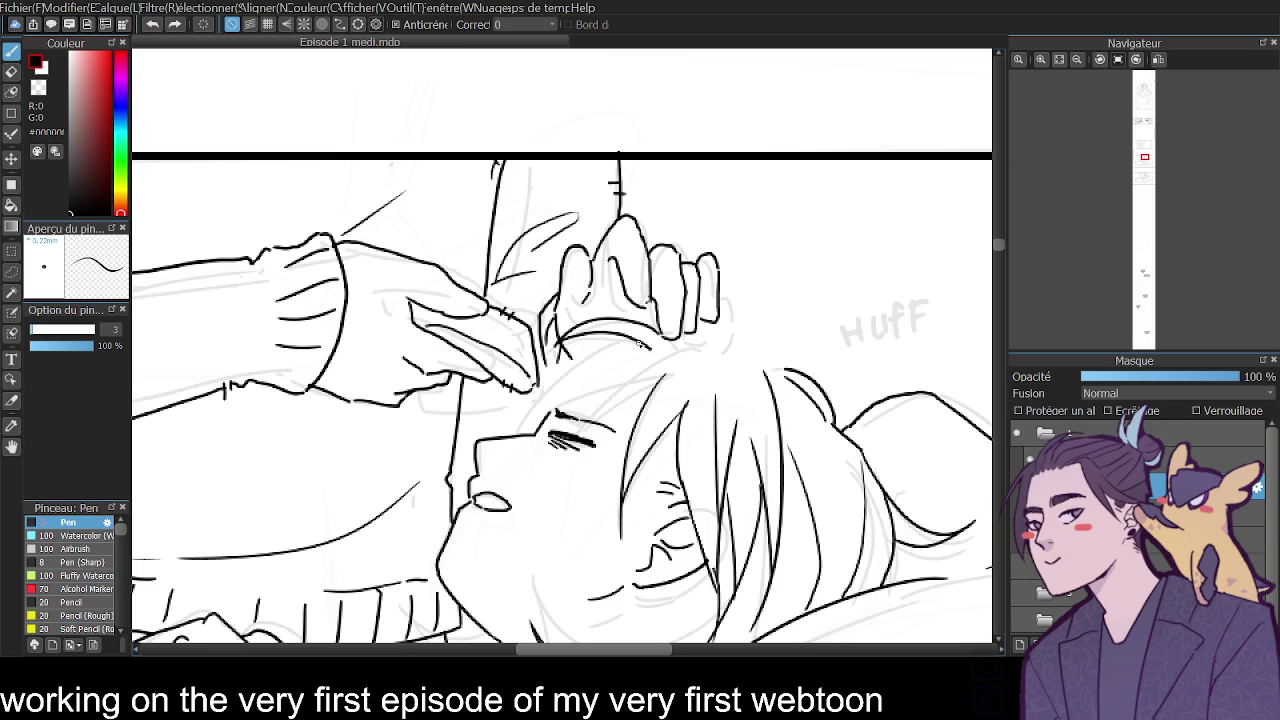
pyautogui.moveTo(646, 342)
pyautogui.mouseDown()
pyautogui.moveTo(546, 388)
pyautogui.moveTo(518, 432)
pyautogui.mouseUp()
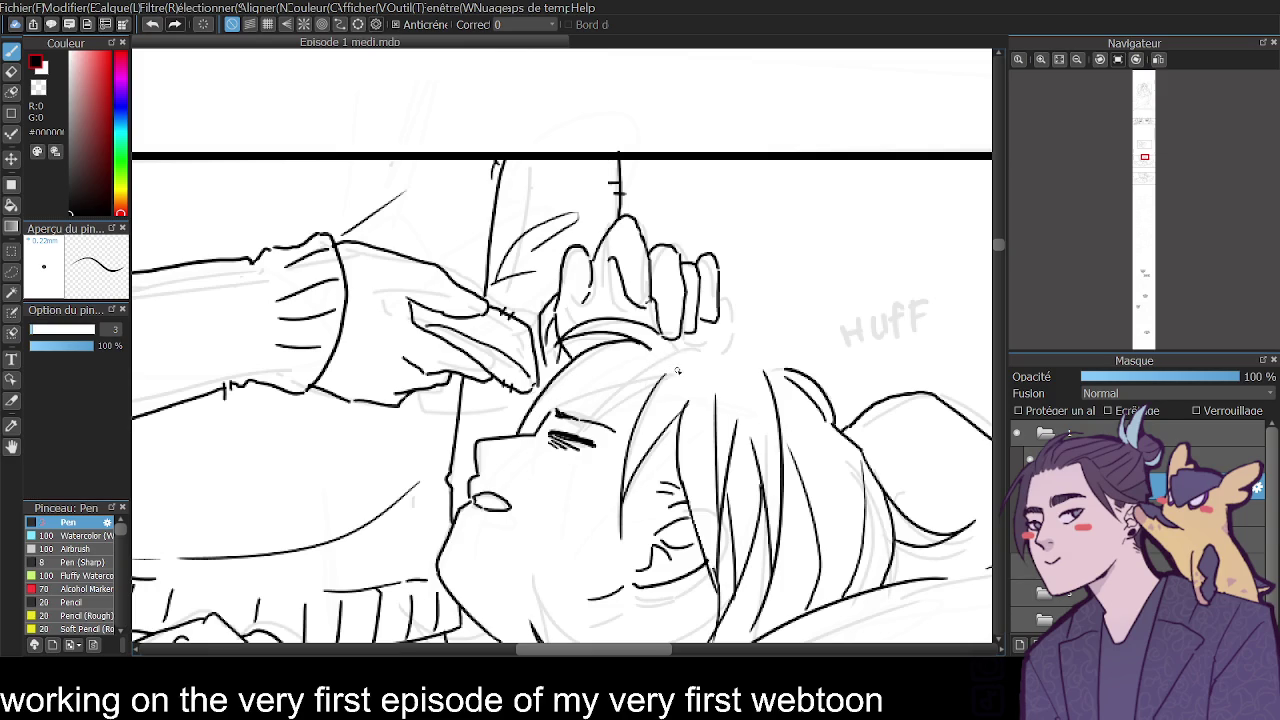
# Ink the curved hair strands above the lying character's eyebrow.
pyautogui.moveTo(662, 368); pyautogui.dragTo(546, 422)
pyautogui.hotkey('ctrl', 'z')
pyautogui.hotkey('ctrl', 'z')
pyautogui.moveTo(686, 370); pyautogui.dragTo(570, 432)
pyautogui.moveTo(636, 370); pyautogui.dragTo(570, 436)
pyautogui.hotkey('ctrl', 'z')
pyautogui.moveTo(646, 364)
pyautogui.mouseDown()
pyautogui.moveTo(572, 428)
pyautogui.moveTo(546, 420)
pyautogui.moveTo(646, 362)
pyautogui.mouseUp()
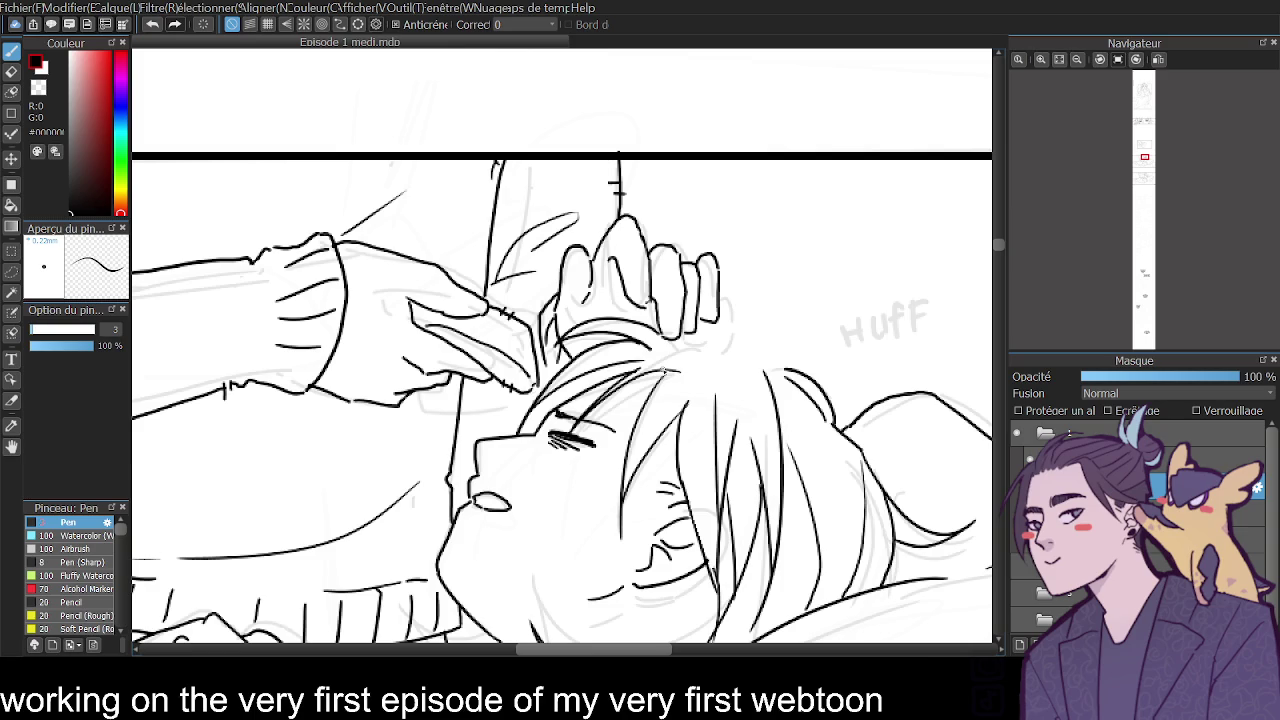
# Ink the top outline of the hair and zoom back out.
pyautogui.moveTo(696, 330)
pyautogui.mouseDown()
pyautogui.moveTo(740, 327)
pyautogui.moveTo(786, 372)
pyautogui.mouseUp()
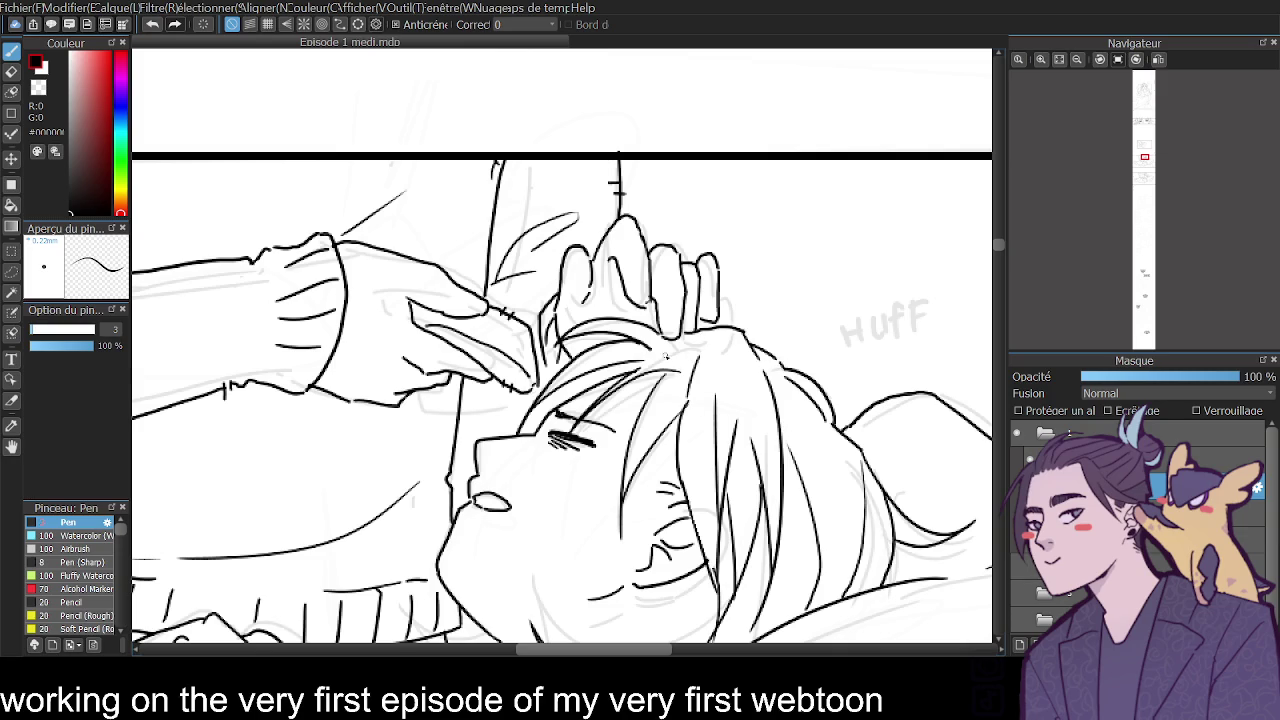
pyautogui.moveTo(662, 358); pyautogui.dragTo(690, 349)
pyautogui.click(1077, 60)
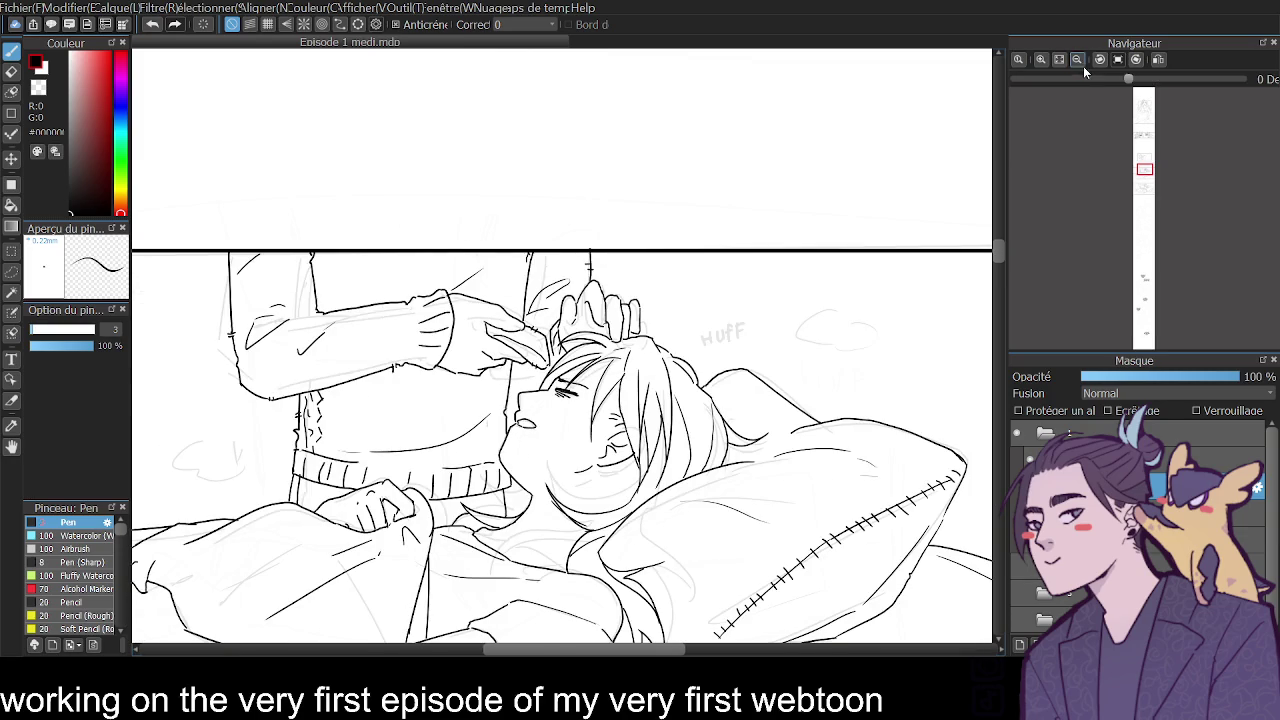
# Erase stray marks above the patting hand and ink a line from it to the top border.
pyautogui.moveTo(1000, 251); pyautogui.dragTo(1002, 256)
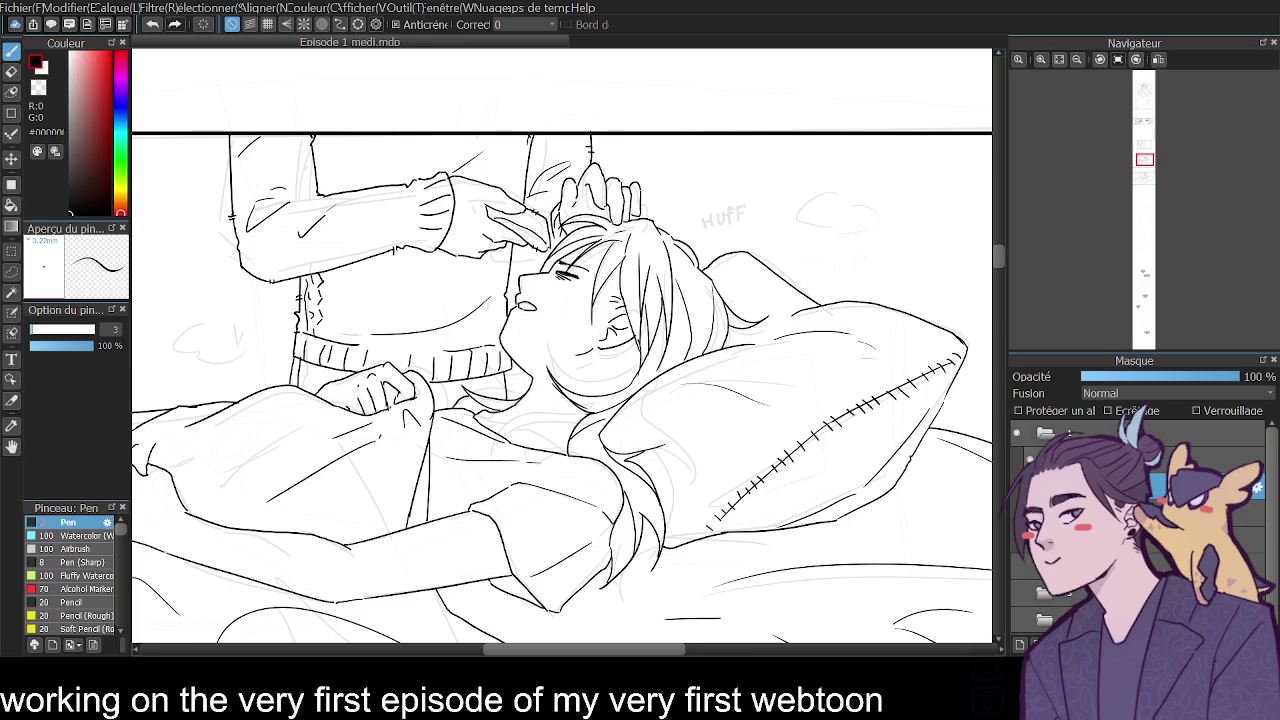
pyautogui.click(1041, 58)
pyautogui.scroll(3, 1000, 242)
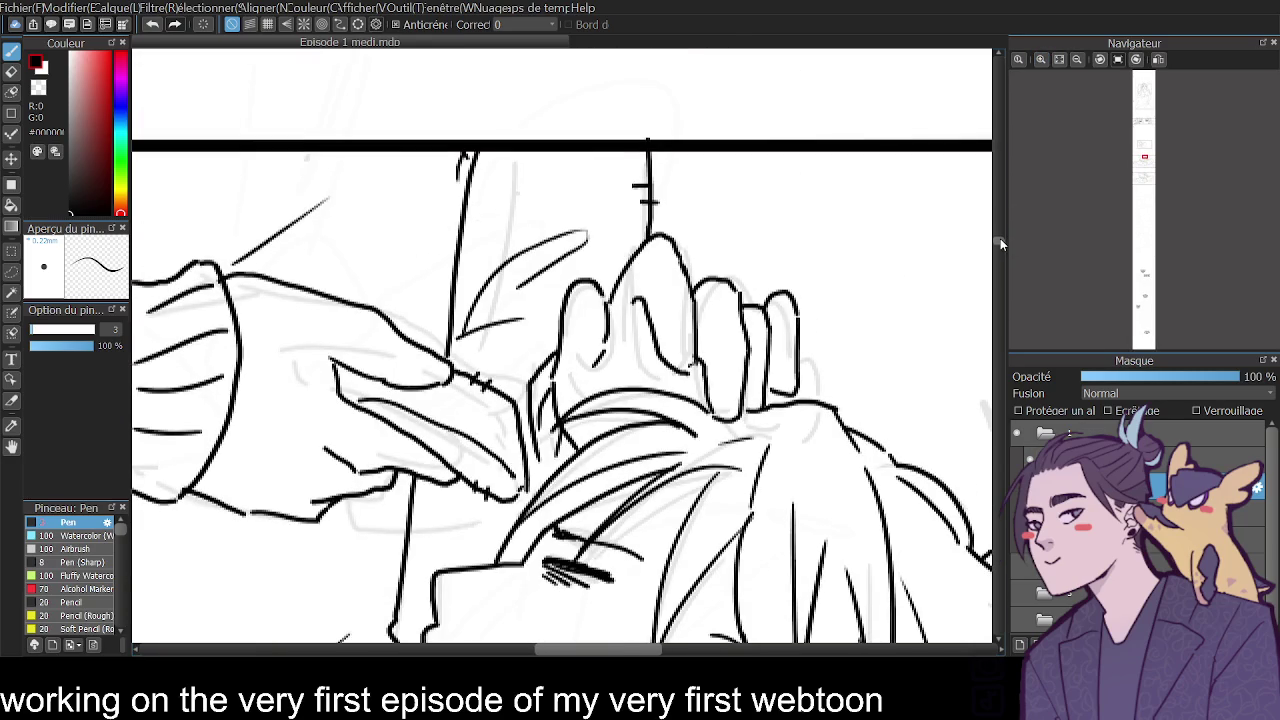
pyautogui.press('e')
pyautogui.moveTo(648, 135); pyautogui.dragTo(631, 216)
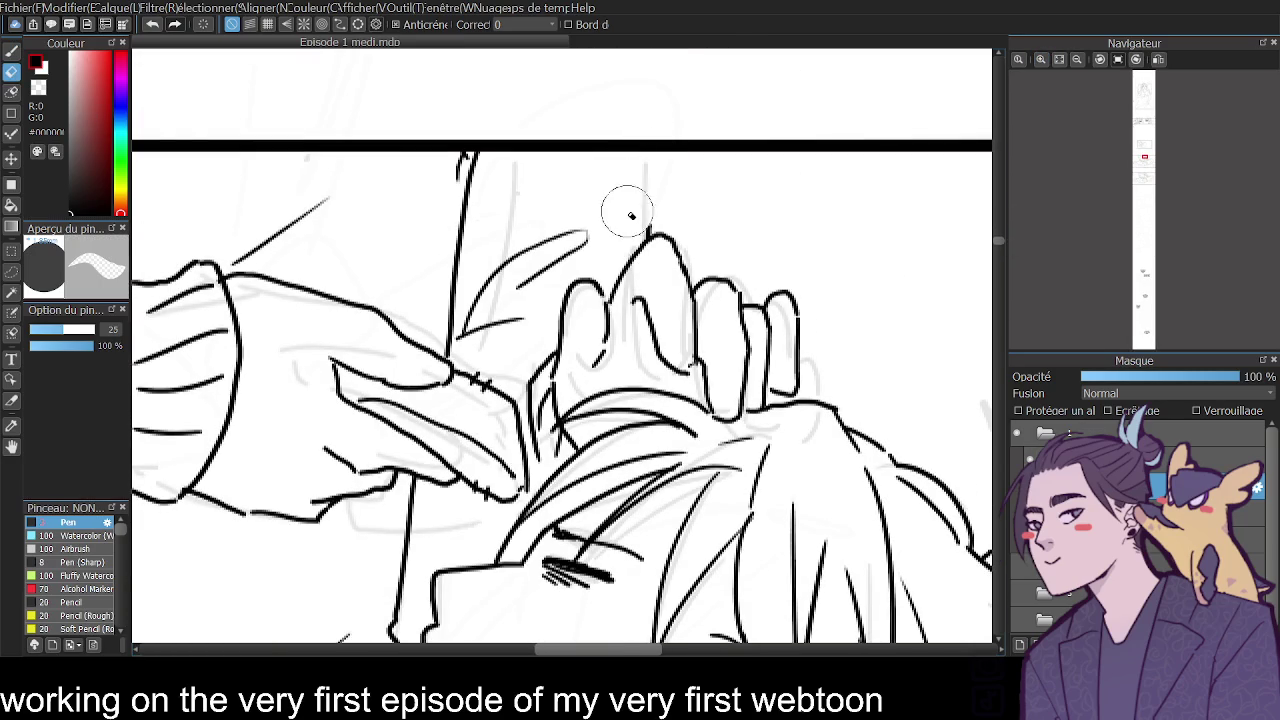
pyautogui.press('b')
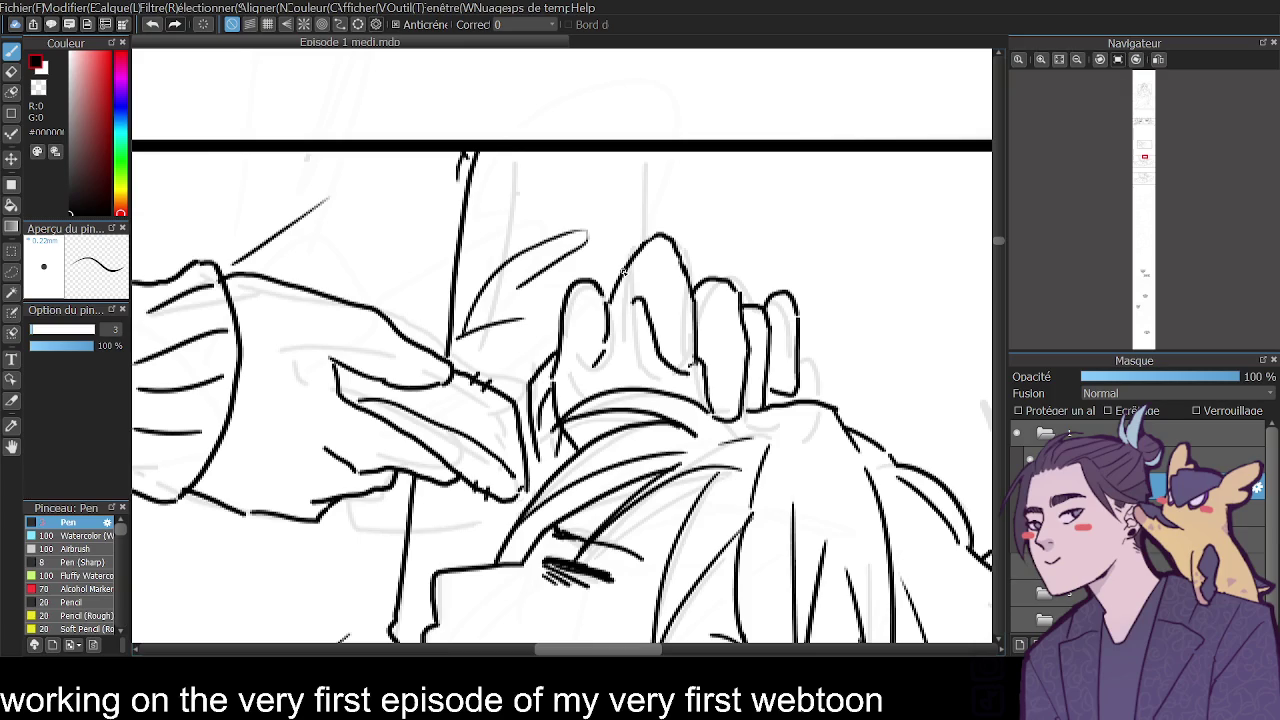
pyautogui.moveTo(622, 270)
pyautogui.mouseDown()
pyautogui.moveTo(608, 207)
pyautogui.moveTo(572, 195)
pyautogui.moveTo(560, 148)
pyautogui.mouseUp()
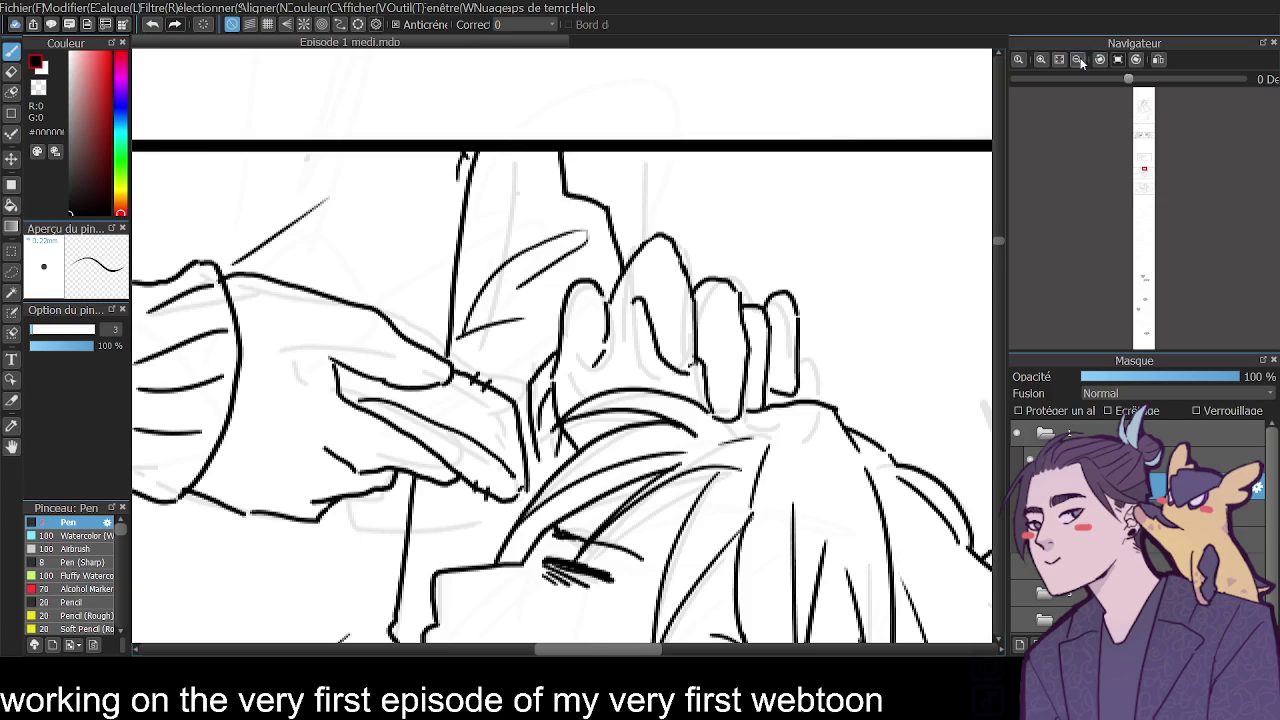
# Flip the canvas view horizontally and zoom back in on the bed panel.
pyautogui.click(1081, 63)
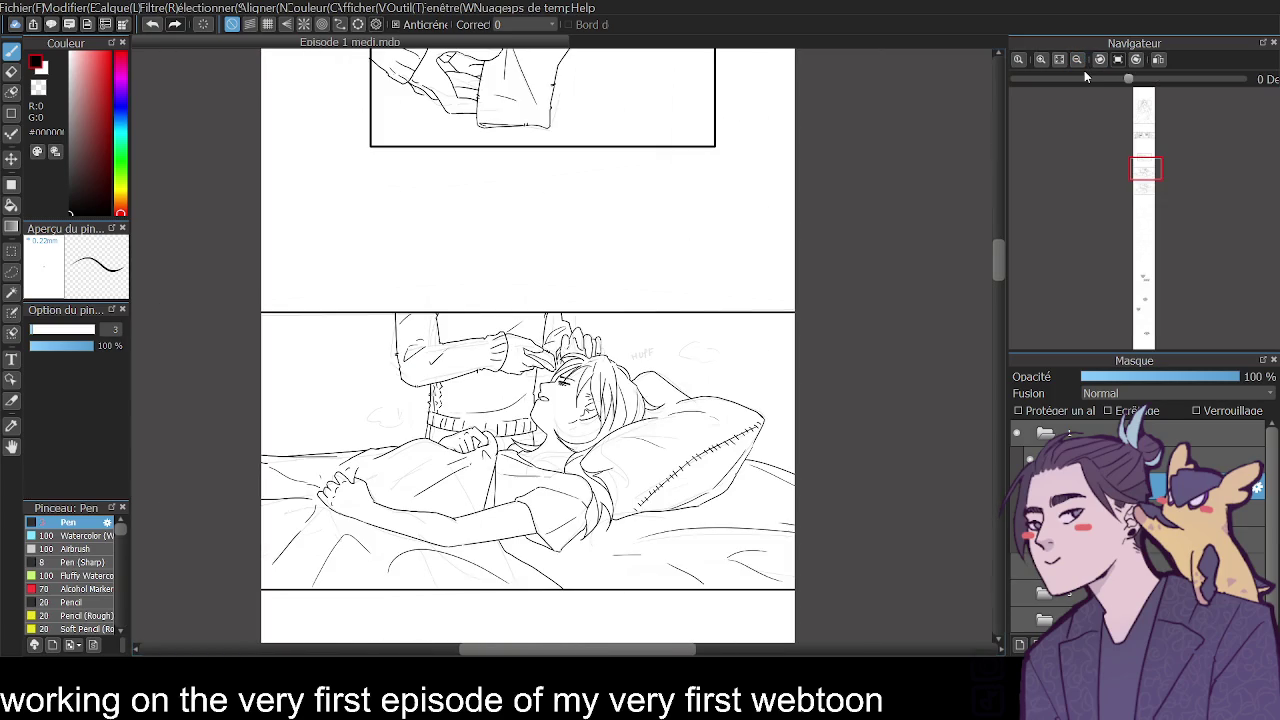
pyautogui.click(1158, 60)
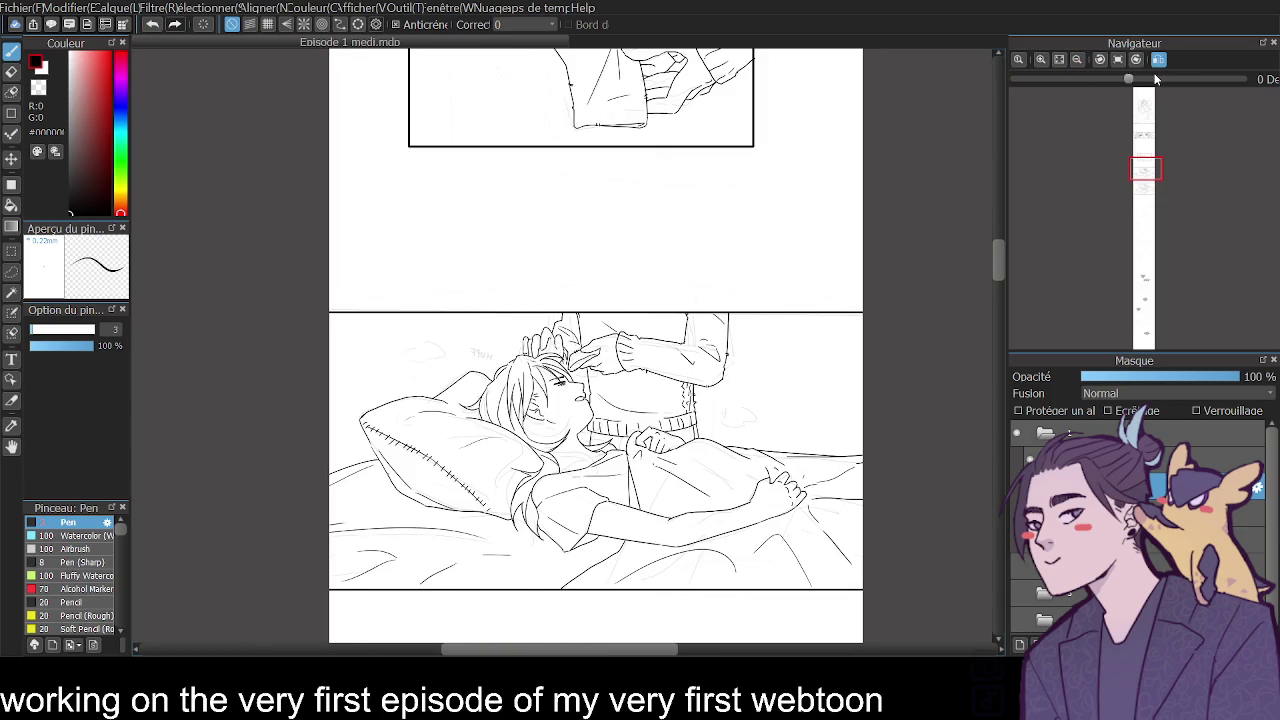
pyautogui.click(1041, 60)
pyautogui.click(1041, 60)
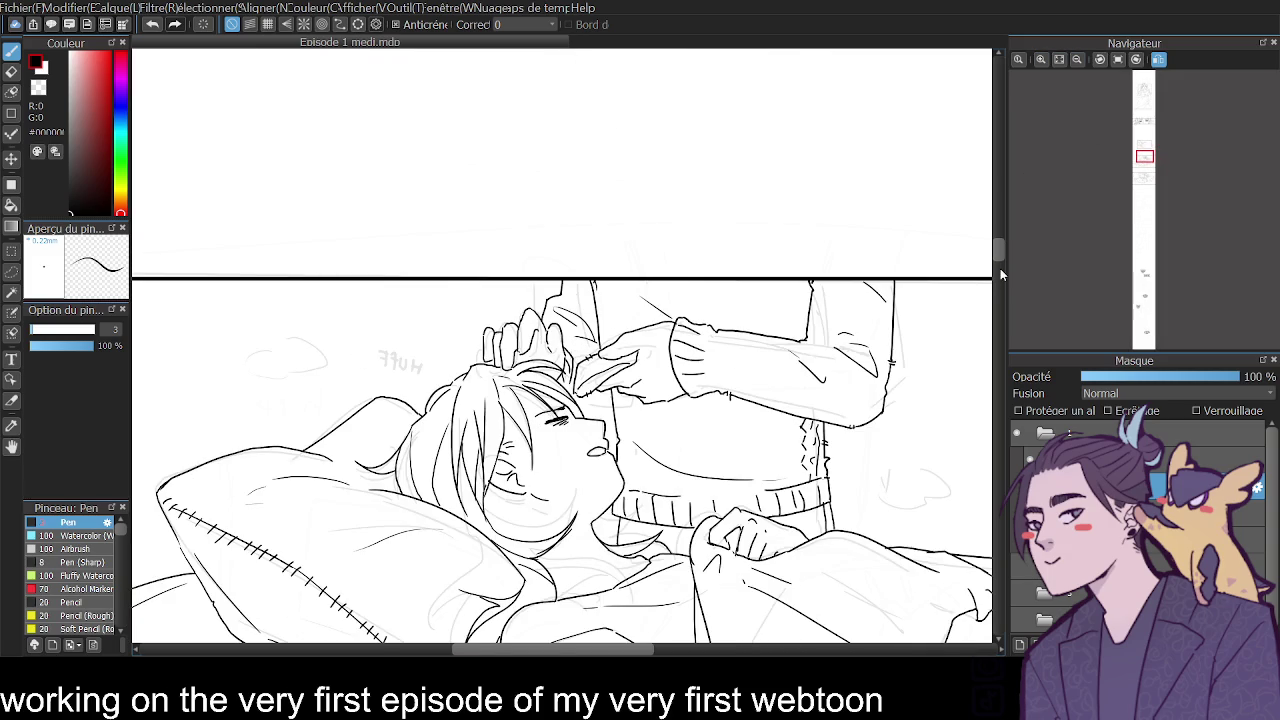
pyautogui.moveTo(999, 252); pyautogui.dragTo(995, 283)
# Erase the hand holding the towel at the forehead and the old sleeve cuff lines.
pyautogui.click(1040, 58)
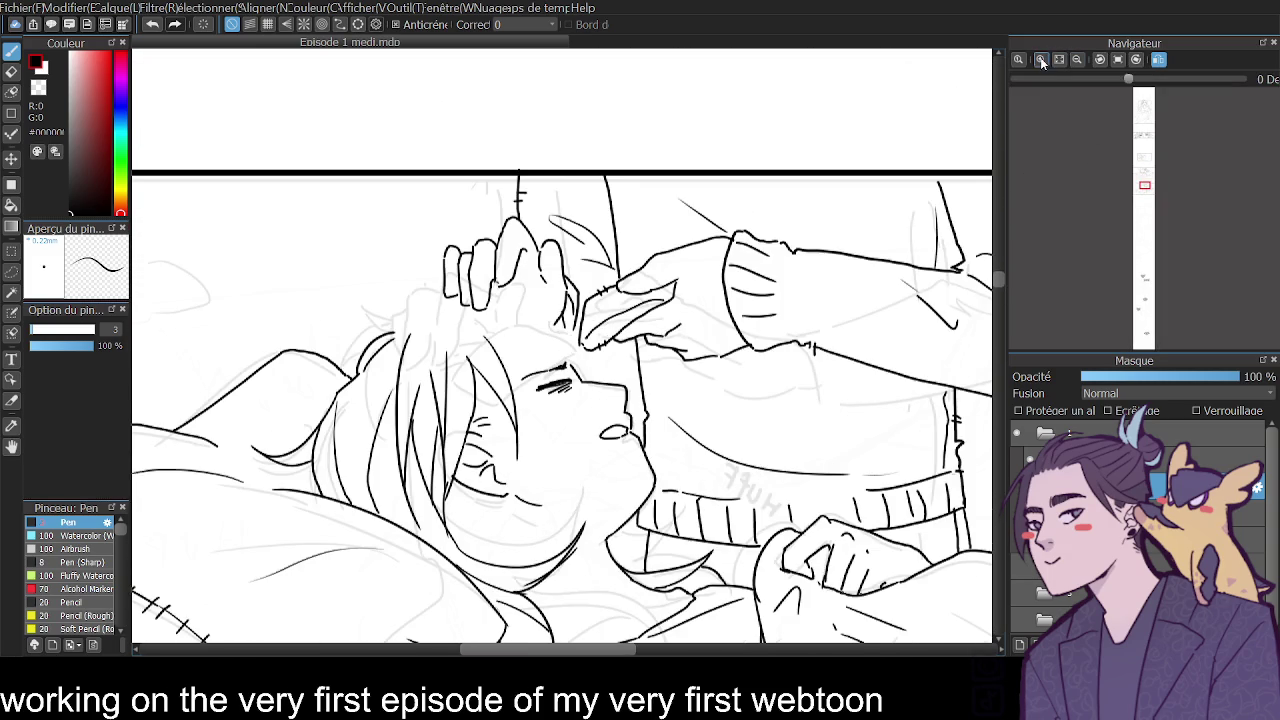
pyautogui.press('e')
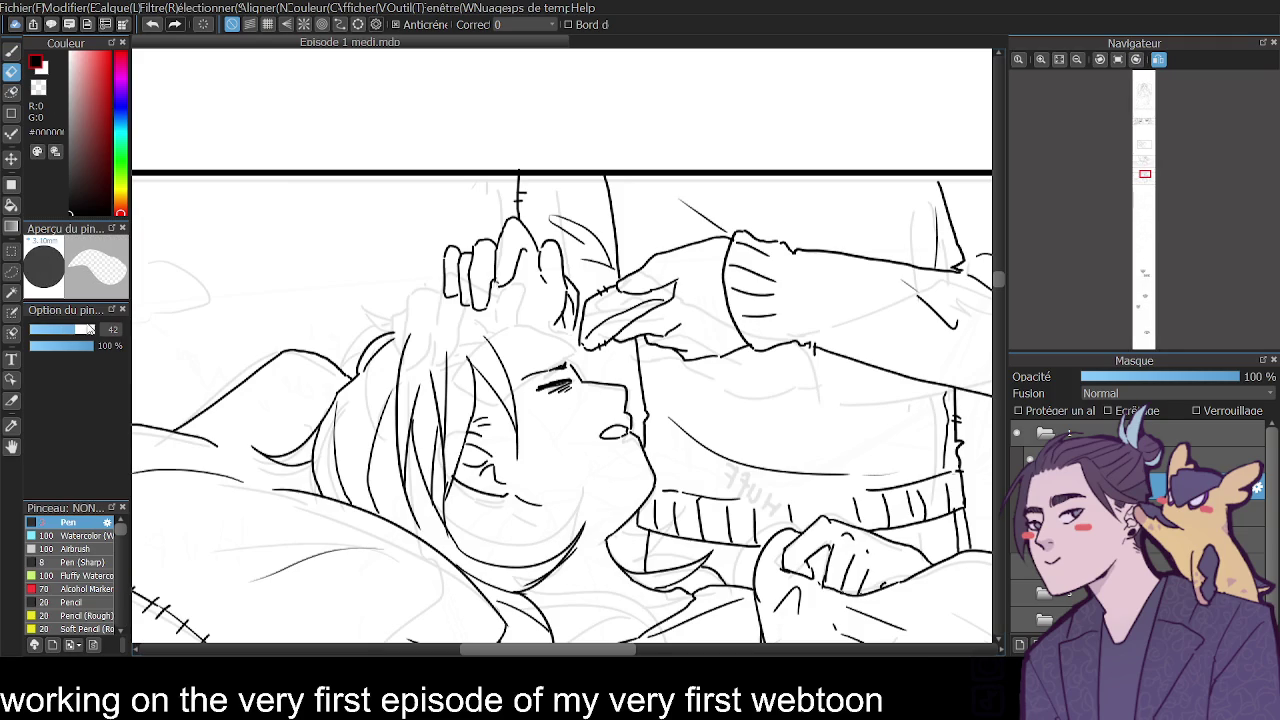
pyautogui.moveTo(662, 285)
pyautogui.mouseDown()
pyautogui.moveTo(594, 337)
pyautogui.moveTo(600, 302)
pyautogui.moveTo(660, 284)
pyautogui.moveTo(611, 317)
pyautogui.moveTo(670, 330)
pyautogui.moveTo(663, 252)
pyautogui.moveTo(738, 262)
pyautogui.moveTo(702, 262)
pyautogui.mouseUp()
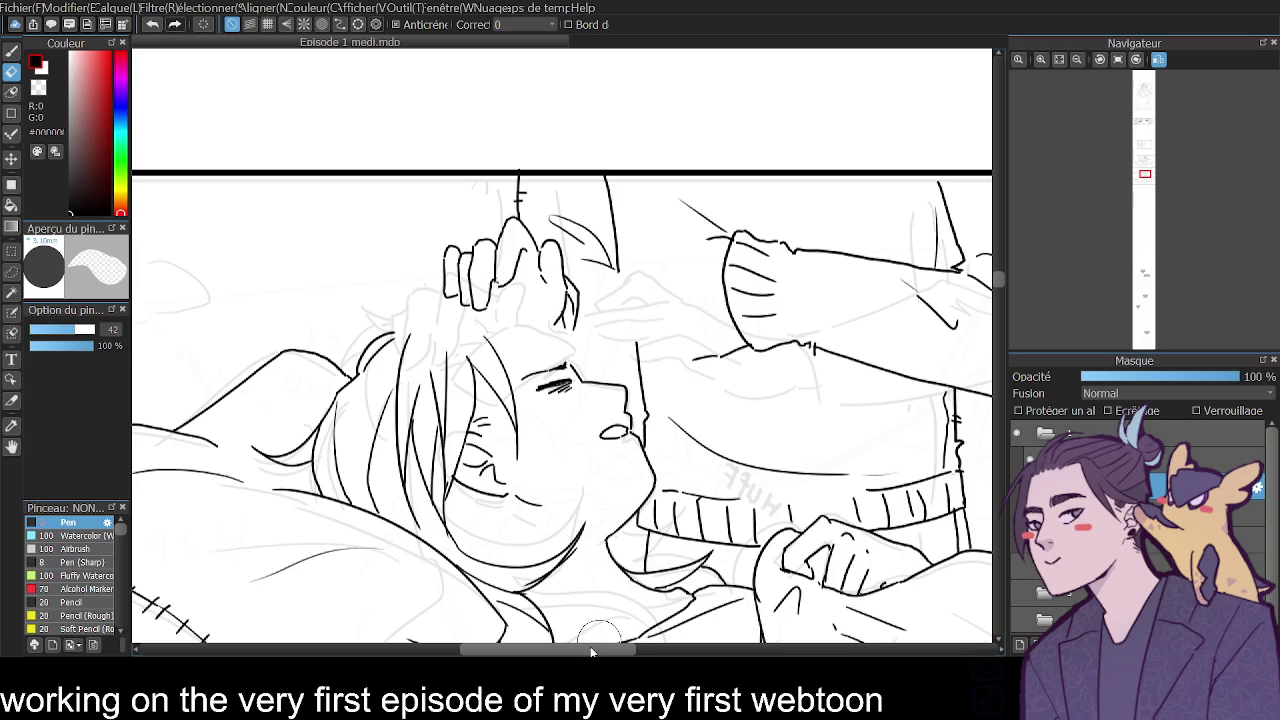
pyautogui.hscroll(3, 613, 548)
pyautogui.moveTo(602, 360)
pyautogui.mouseDown()
pyautogui.moveTo(607, 259)
pyautogui.moveTo(633, 259)
pyautogui.moveTo(641, 239)
pyautogui.moveTo(663, 320)
pyautogui.moveTo(721, 347)
pyautogui.moveTo(763, 275)
pyautogui.mouseUp()
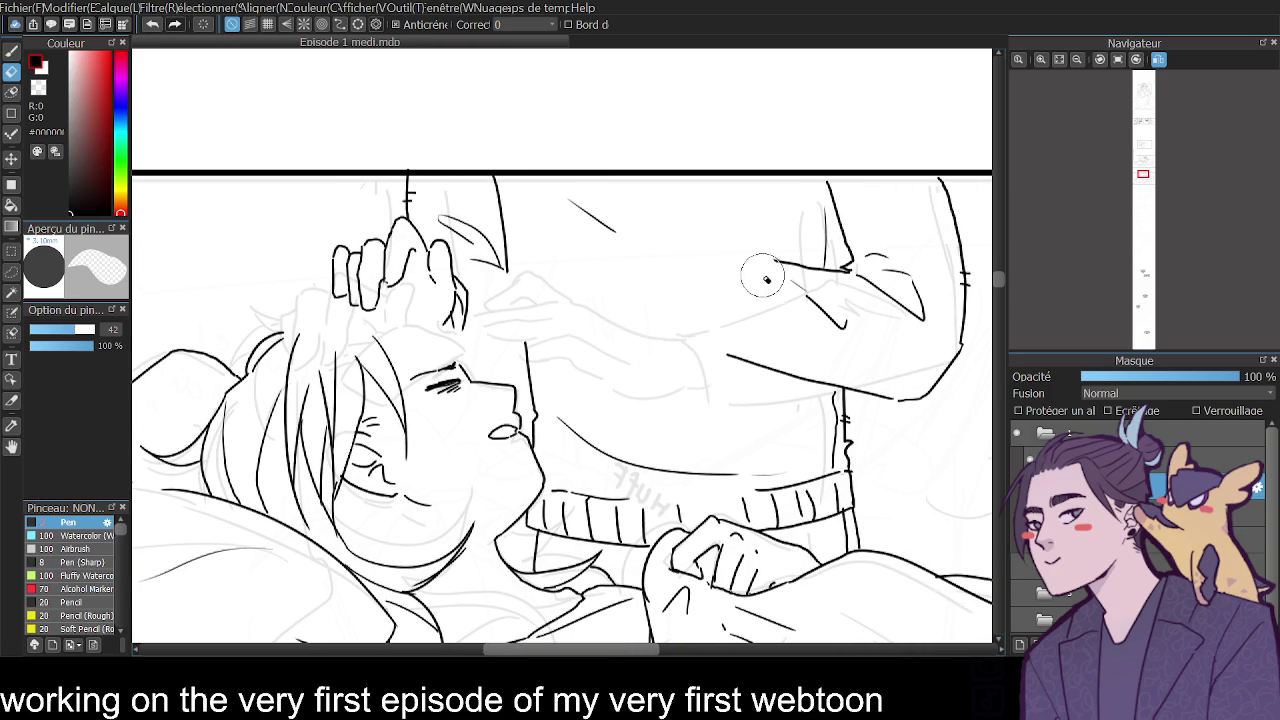
pyautogui.hscroll(3, 575, 600)
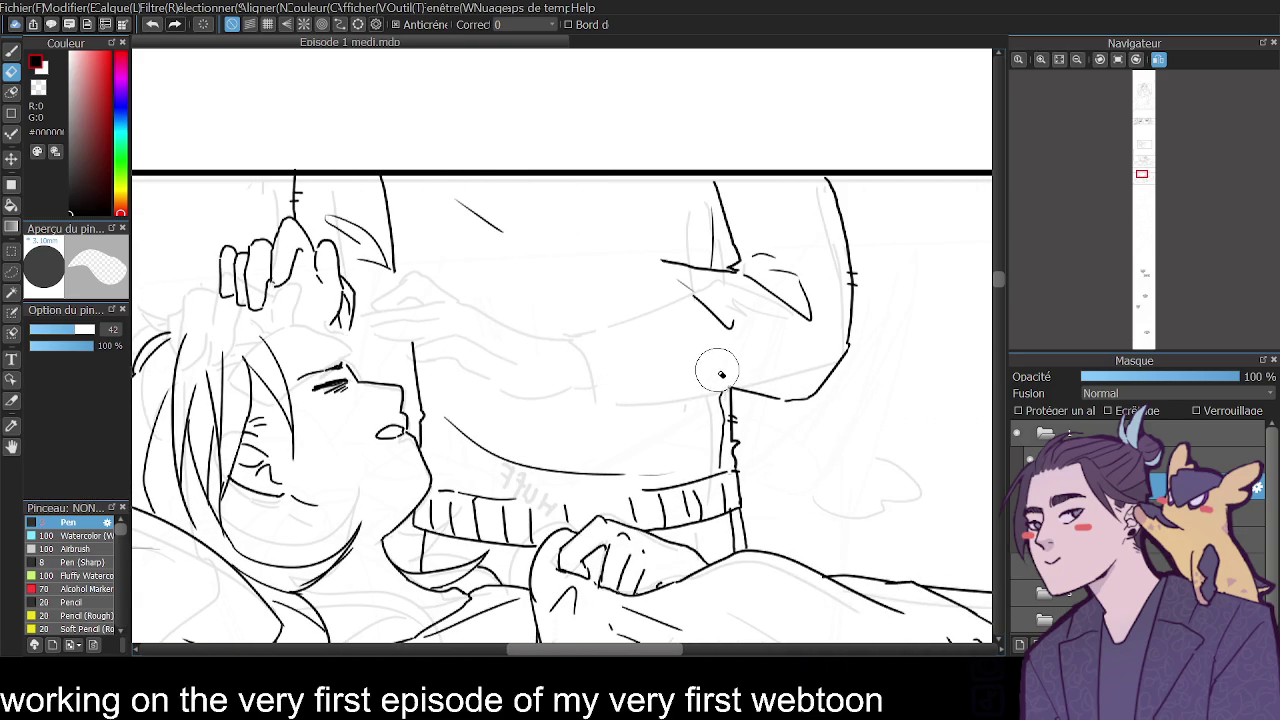
pyautogui.moveTo(748, 374)
pyautogui.mouseDown()
pyautogui.moveTo(791, 394)
pyautogui.moveTo(803, 291)
pyautogui.moveTo(803, 331)
pyautogui.moveTo(679, 266)
pyautogui.moveTo(737, 294)
pyautogui.moveTo(726, 282)
pyautogui.moveTo(555, 330)
pyautogui.moveTo(530, 317)
pyautogui.moveTo(517, 336)
pyautogui.moveTo(529, 384)
pyautogui.mouseUp()
# Ink the new sleeve cuff edge and a curved fold line beside the sleeve.
pyautogui.press('b')
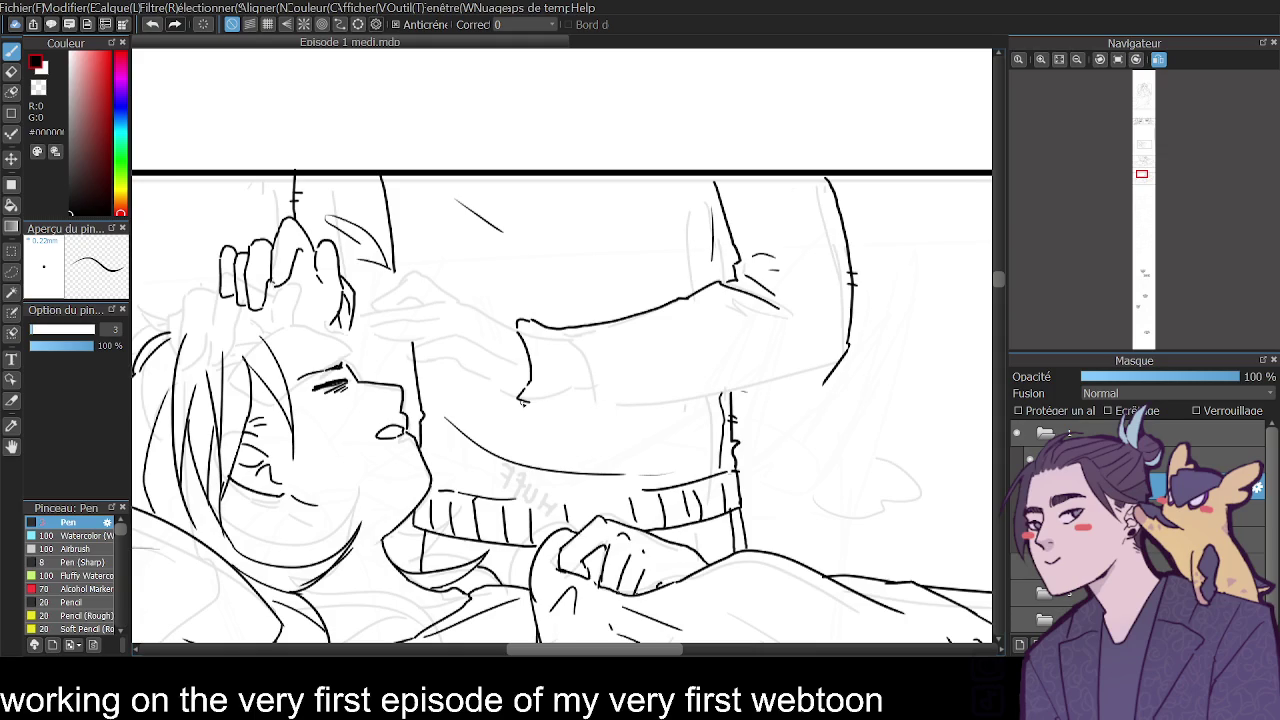
pyautogui.moveTo(521, 402)
pyautogui.mouseDown()
pyautogui.moveTo(565, 416)
pyautogui.moveTo(801, 384)
pyautogui.mouseUp()
pyautogui.hotkey('ctrl', 'z')
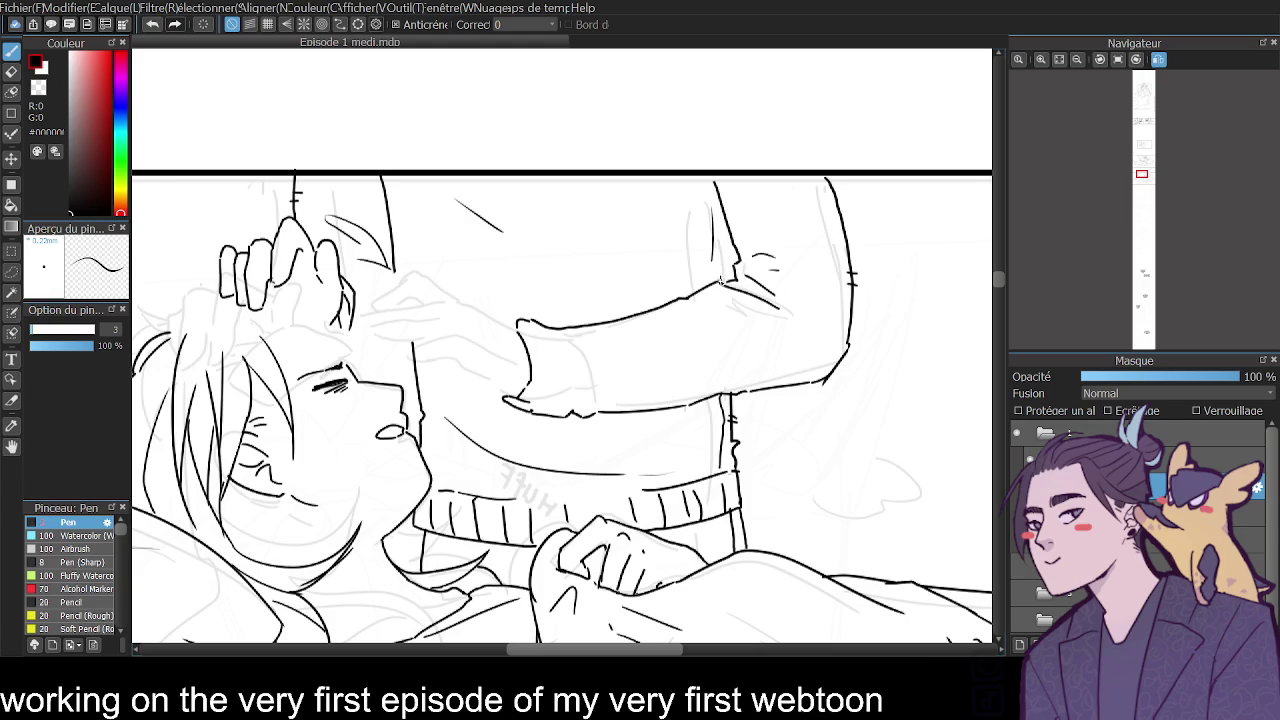
pyautogui.moveTo(697, 194); pyautogui.dragTo(707, 238)
pyautogui.scroll(-3, 736, 416)
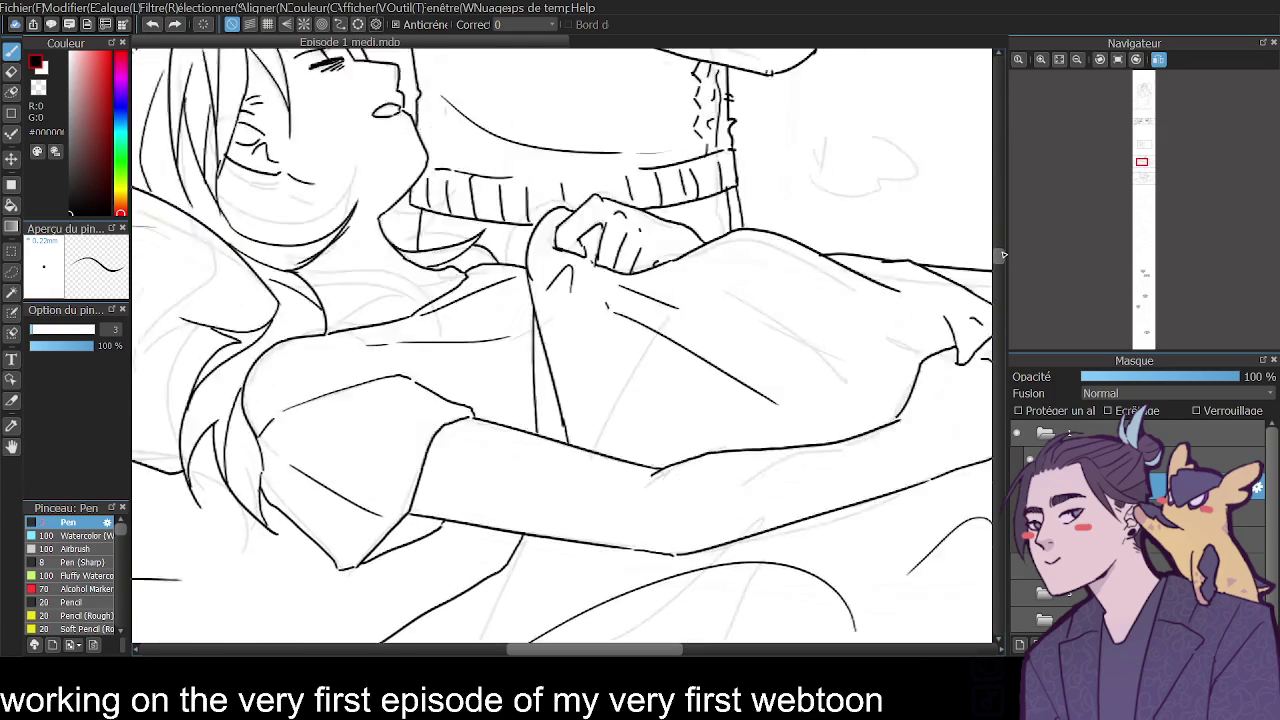
pyautogui.scroll(7, 1001, 252)
pyautogui.scroll(-7, 1000, 260)
# Erase the sketchy stray strokes along the sweater waist.
pyautogui.scroll(-1, 997, 280)
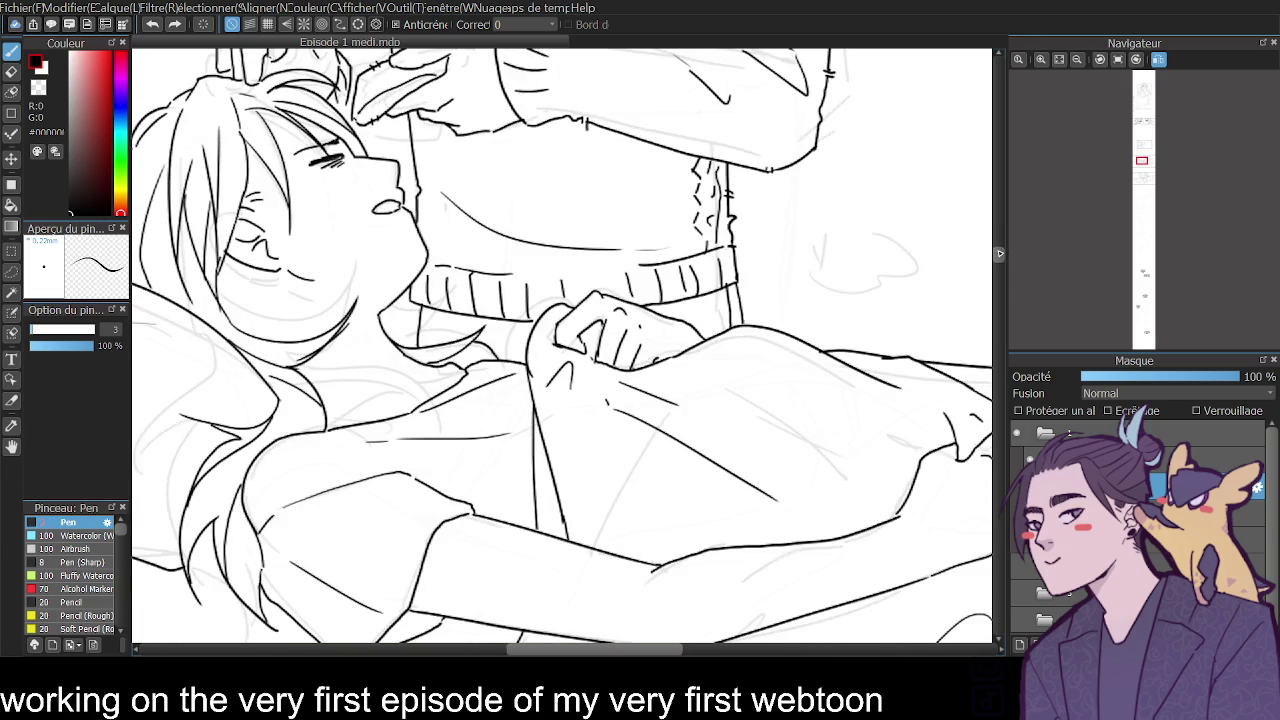
pyautogui.scroll(-3, 995, 290)
pyautogui.scroll(7, 995, 288)
pyautogui.scroll(1, 995, 286)
pyautogui.scroll(-3, 995, 284)
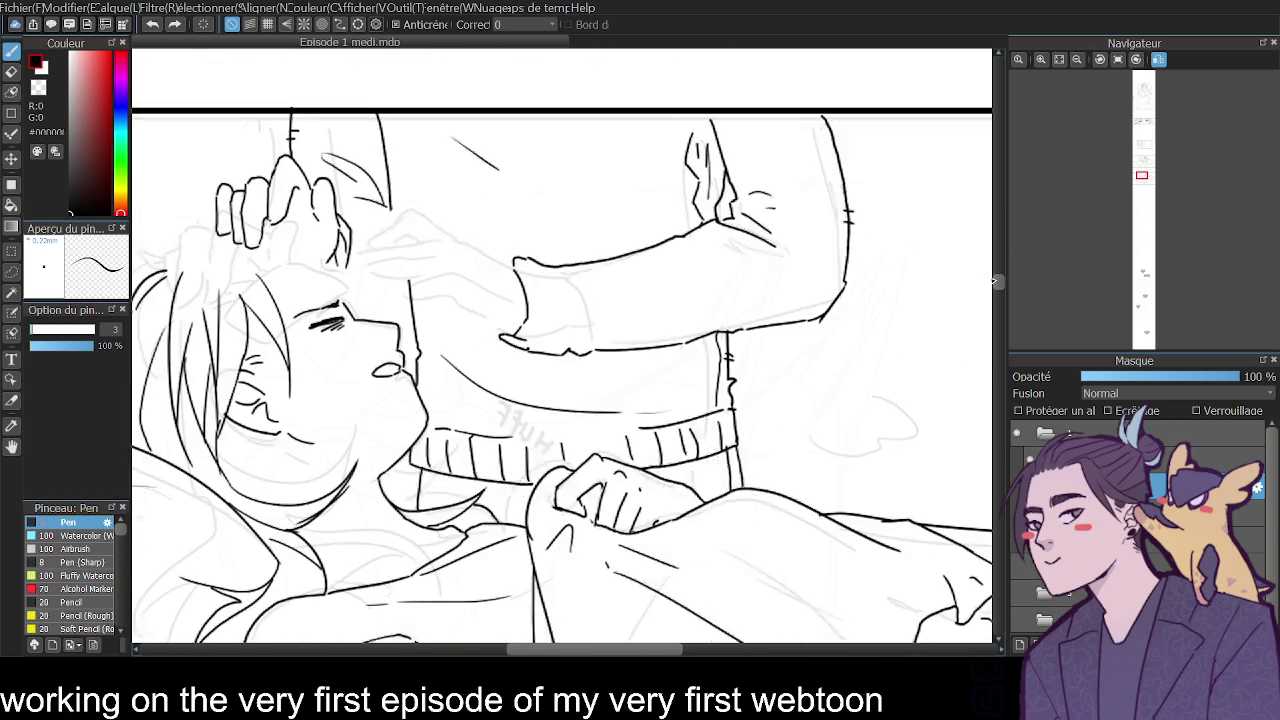
pyautogui.scroll(-1, 995, 281)
pyautogui.scroll(-3, 995, 281)
pyautogui.scroll(5, 995, 280)
pyautogui.scroll(1, 996, 278)
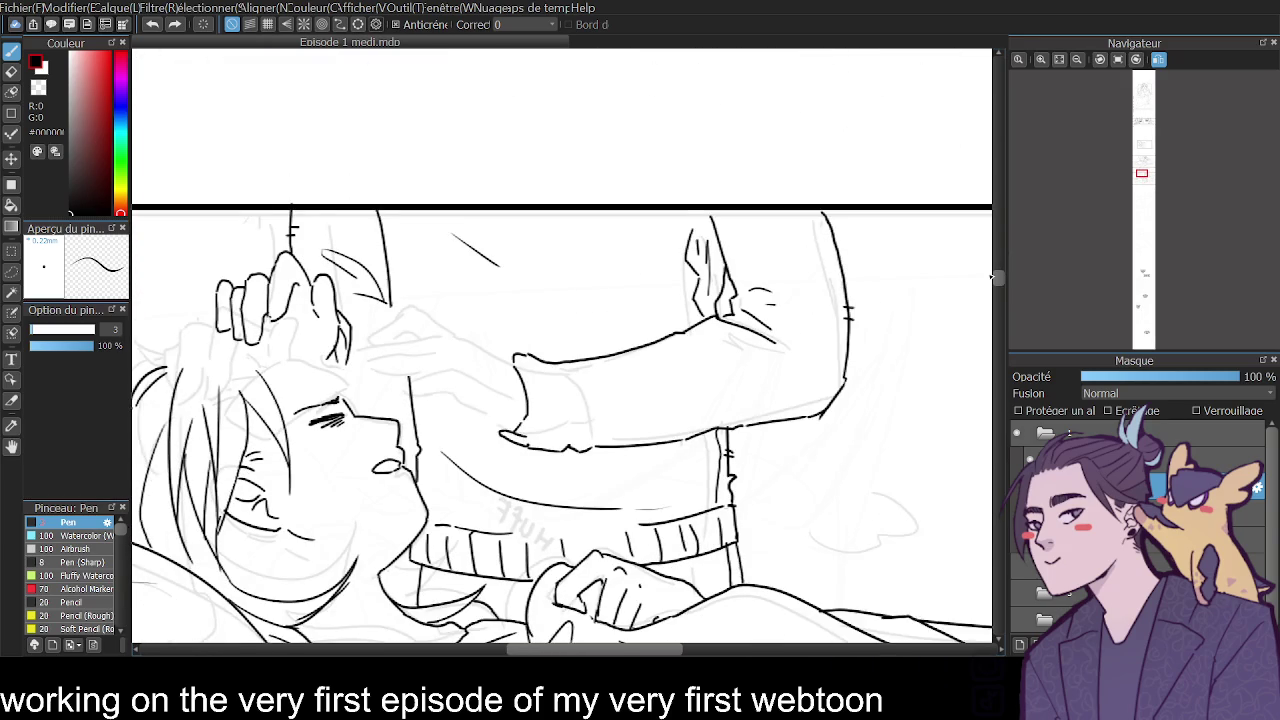
pyautogui.scroll(1, 995, 277)
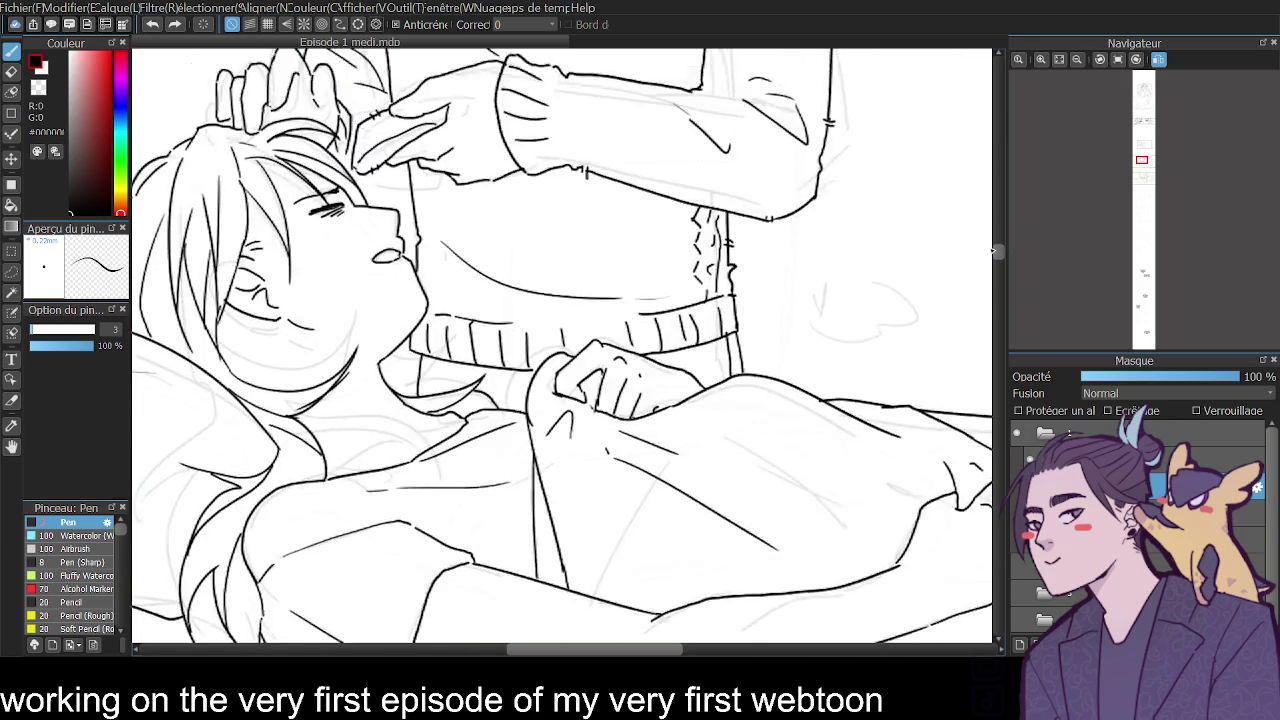
pyautogui.scroll(7, 995, 275)
pyautogui.press('e')
pyautogui.moveTo(697, 423)
pyautogui.mouseDown()
pyautogui.moveTo(694, 437)
pyautogui.moveTo(702, 400)
pyautogui.mouseUp()
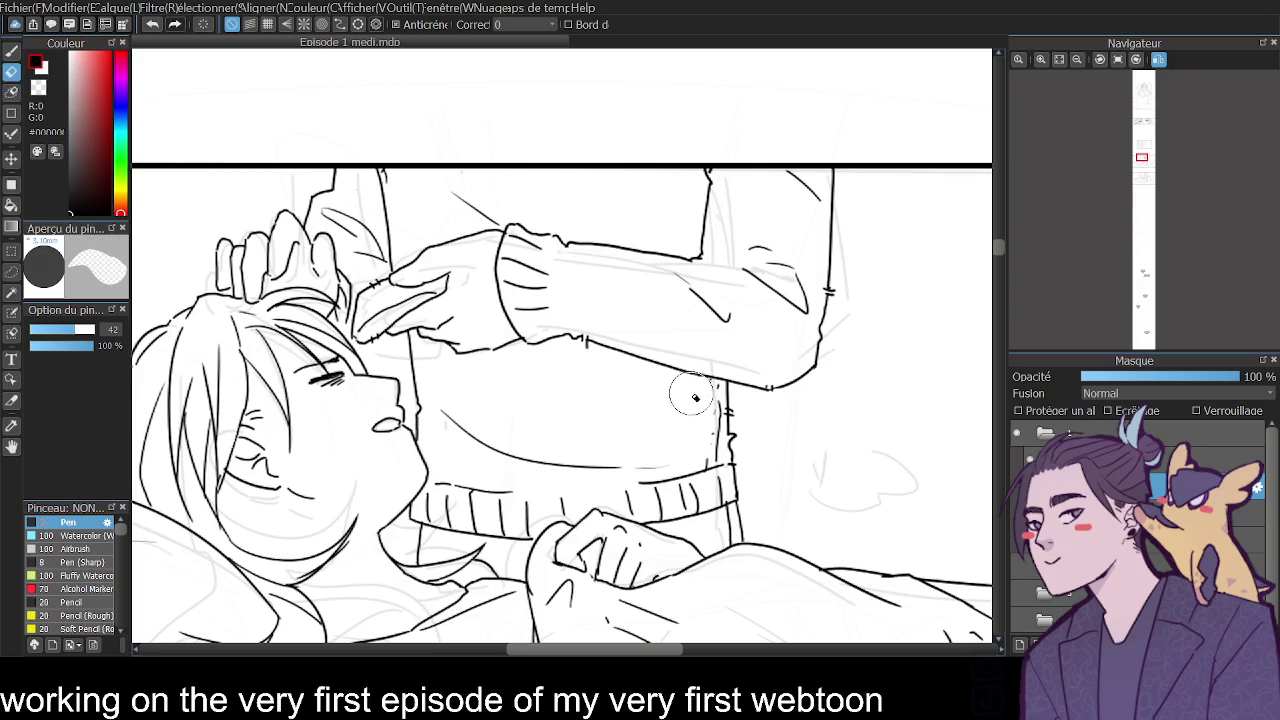
# Shrink the eraser to size 7.8, then enlarge it to size 33.
pyautogui.click(38, 329)
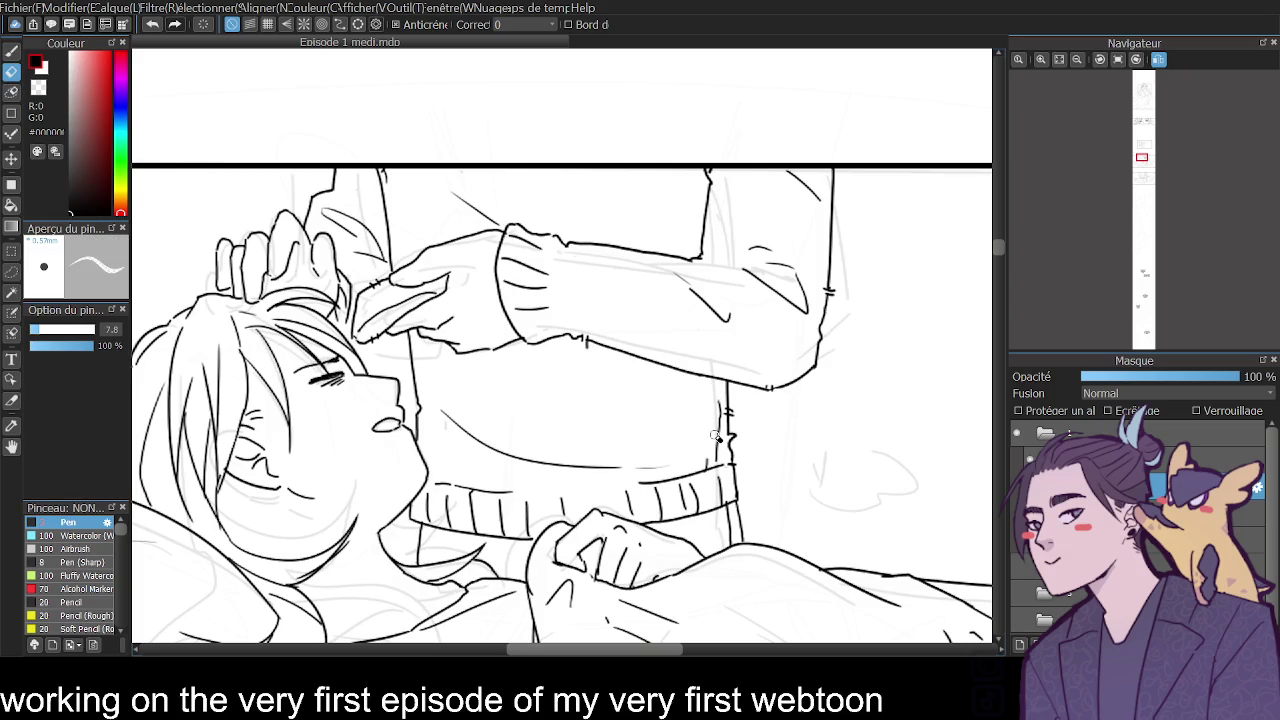
pyautogui.moveTo(1002, 249); pyautogui.dragTo(994, 284)
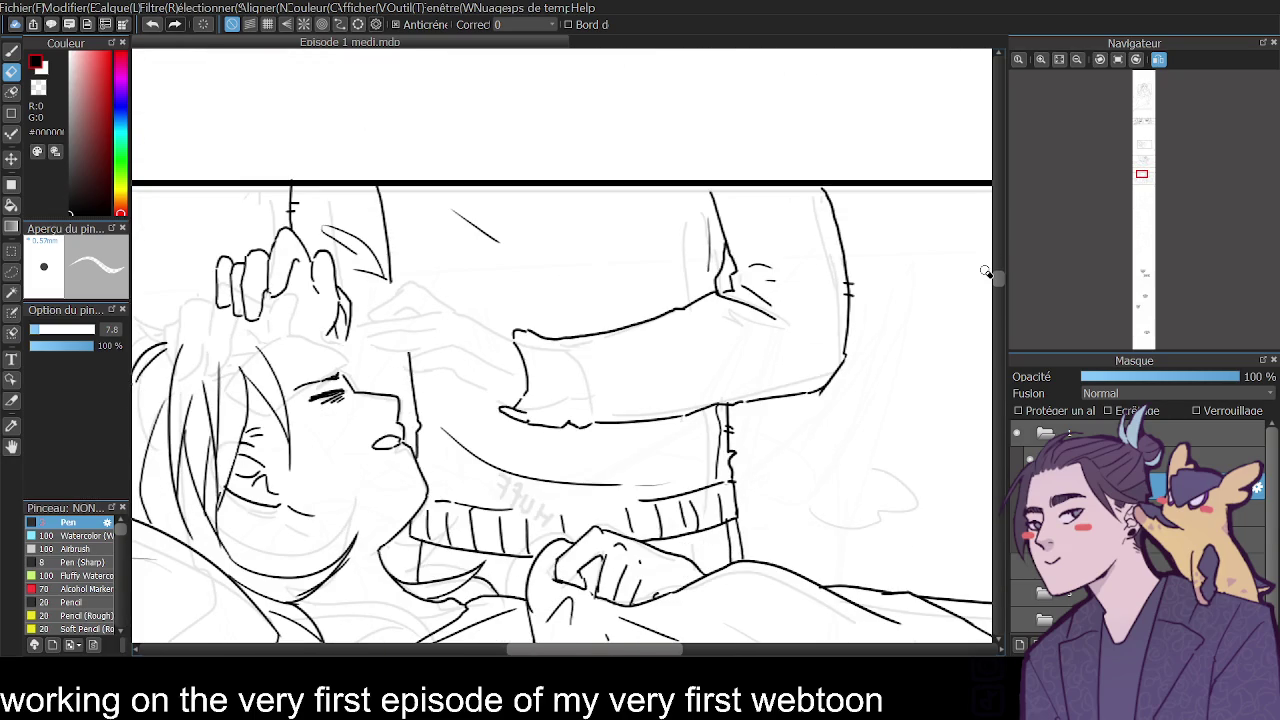
pyautogui.click(68, 329)
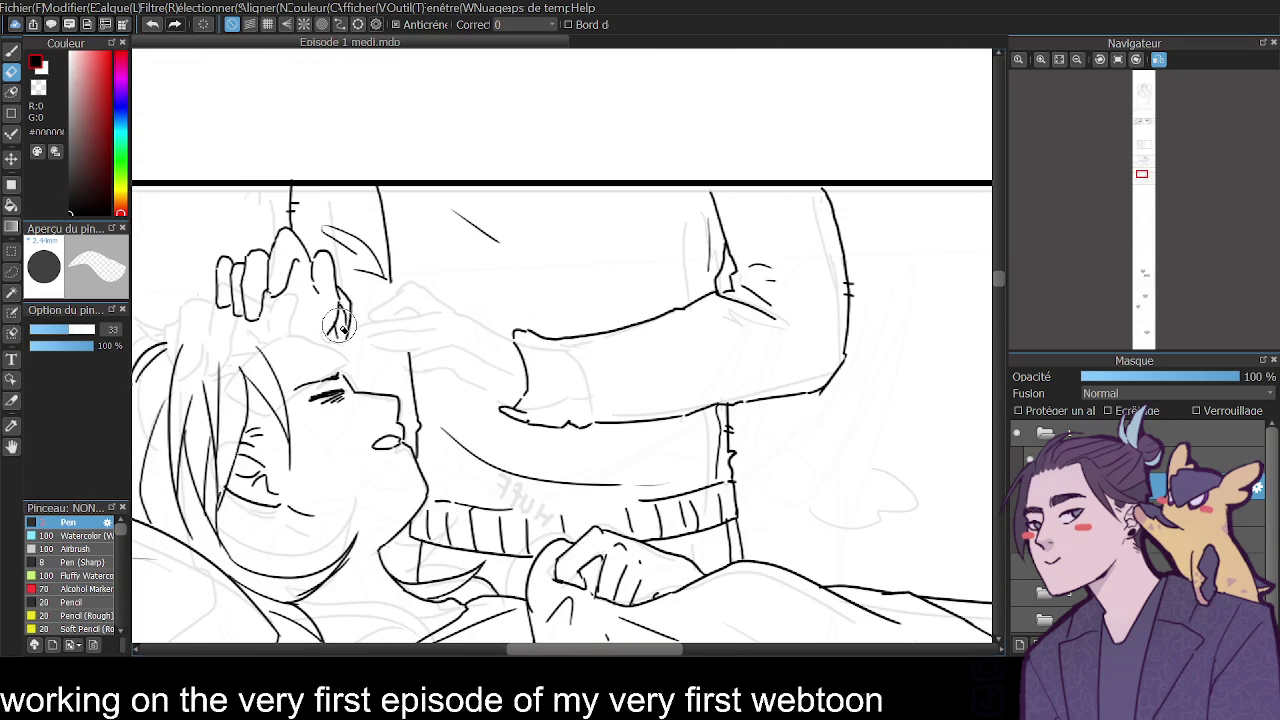
# Erase the finger lines of the hand resting on the lying character's head.
pyautogui.moveTo(345, 330)
pyautogui.mouseDown()
pyautogui.moveTo(326, 266)
pyautogui.moveTo(286, 271)
pyautogui.moveTo(280, 251)
pyautogui.moveTo(288, 289)
pyautogui.moveTo(243, 277)
pyautogui.mouseUp()
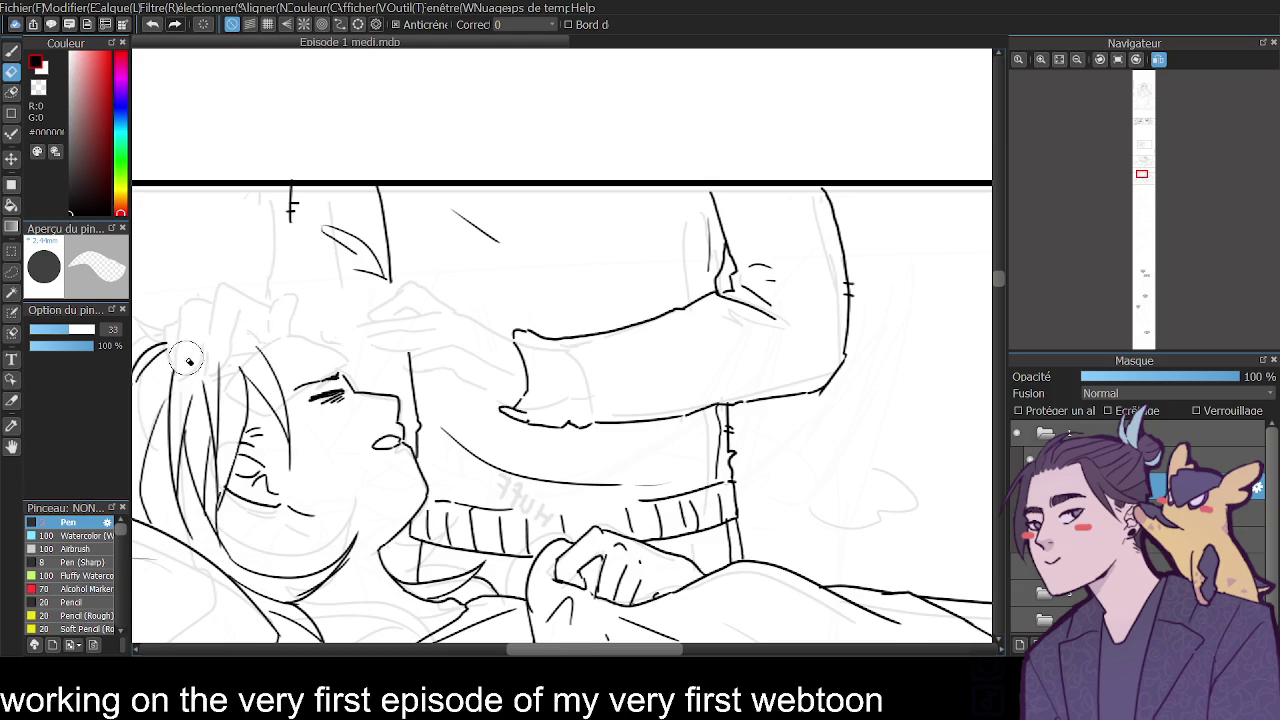
pyautogui.press('b')
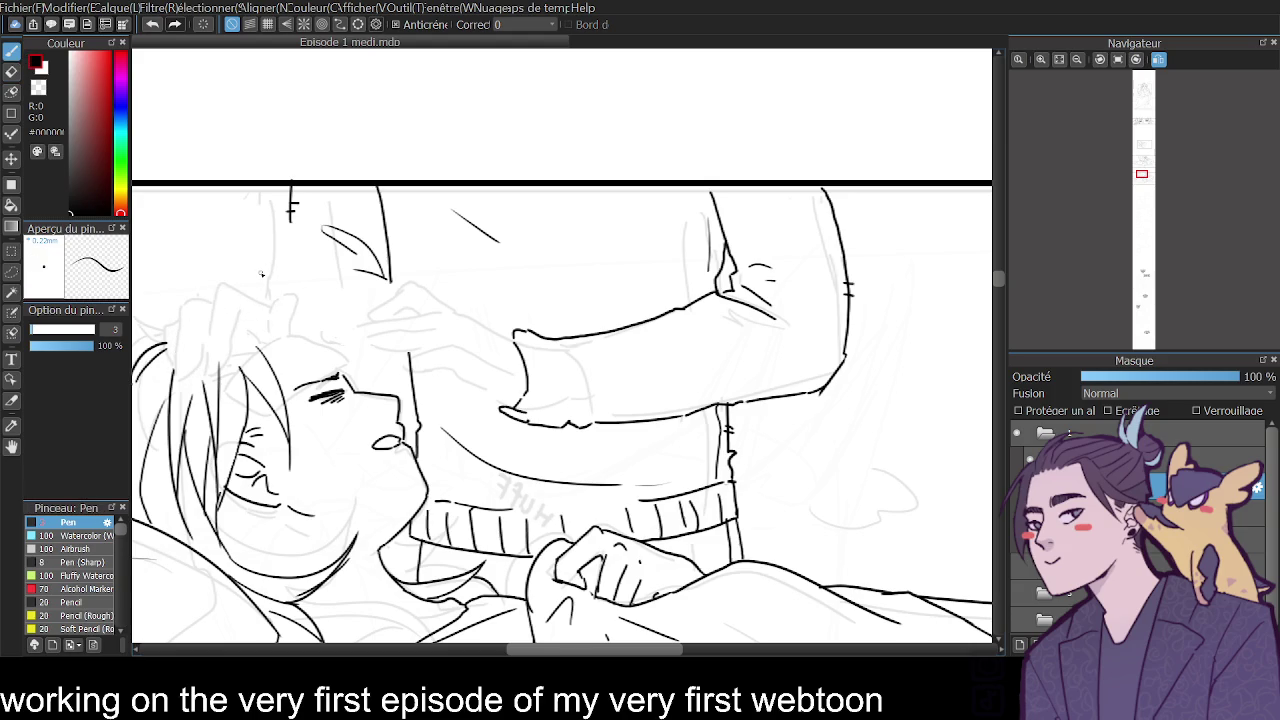
pyautogui.press('e')
# With the 3 px Pen, ink a new curved line on the head and a hair strand.
pyautogui.click(10, 54)
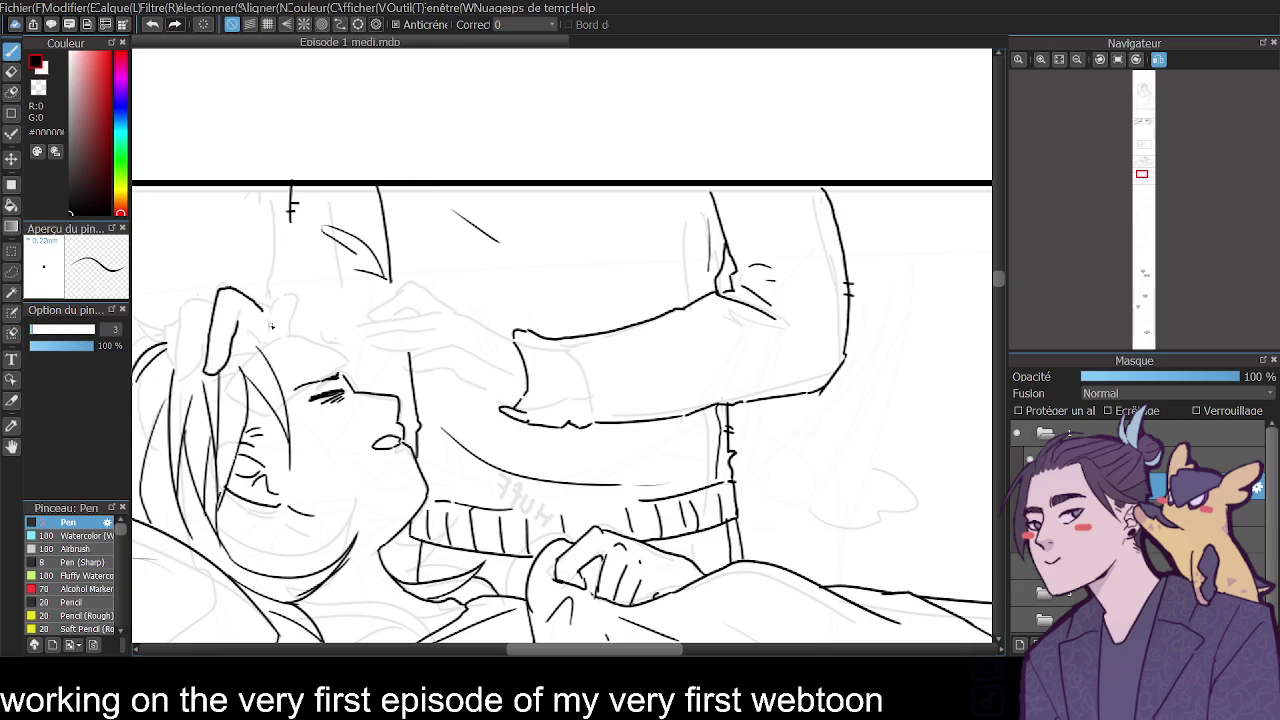
pyautogui.moveTo(266, 331); pyautogui.dragTo(296, 297)
pyautogui.moveTo(204, 301); pyautogui.dragTo(174, 342)
pyautogui.hotkey('ctrl', 'z')
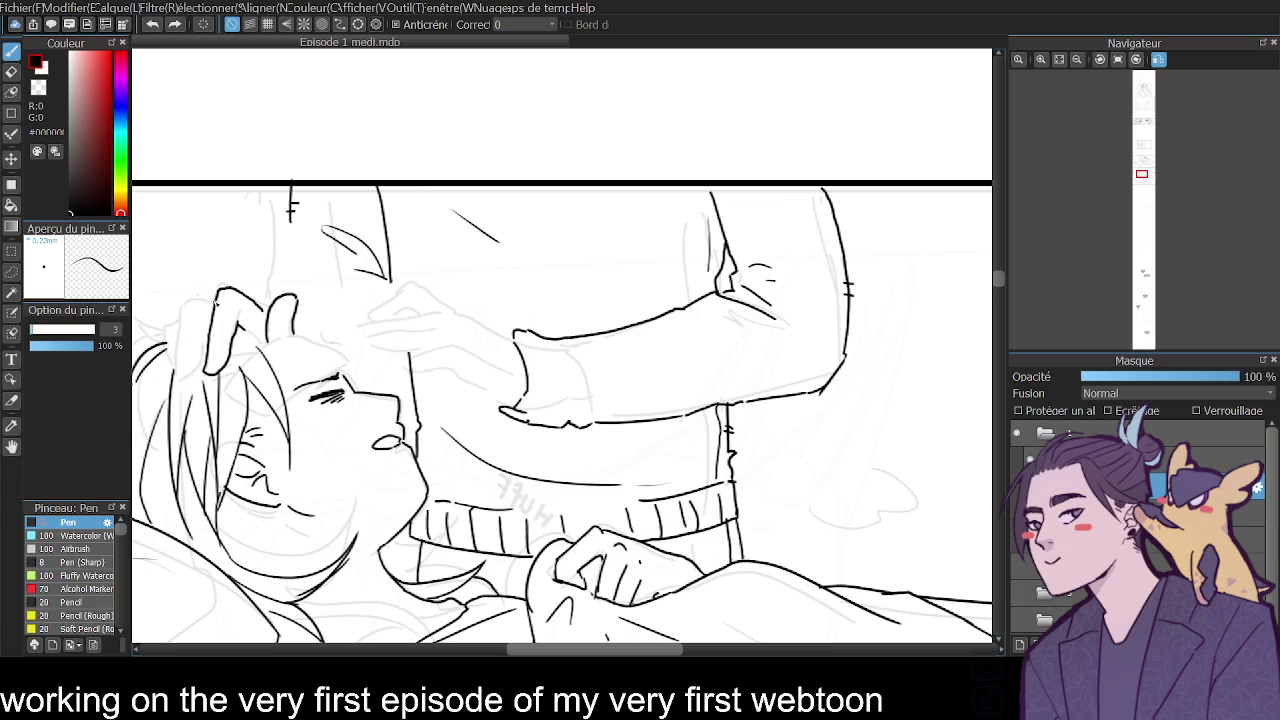
pyautogui.moveTo(216, 300)
pyautogui.mouseDown()
pyautogui.moveTo(190, 389)
pyautogui.moveTo(212, 323)
pyautogui.mouseUp()
pyautogui.hotkey('ctrl', 'z')
pyautogui.hotkey('ctrl', 'z')
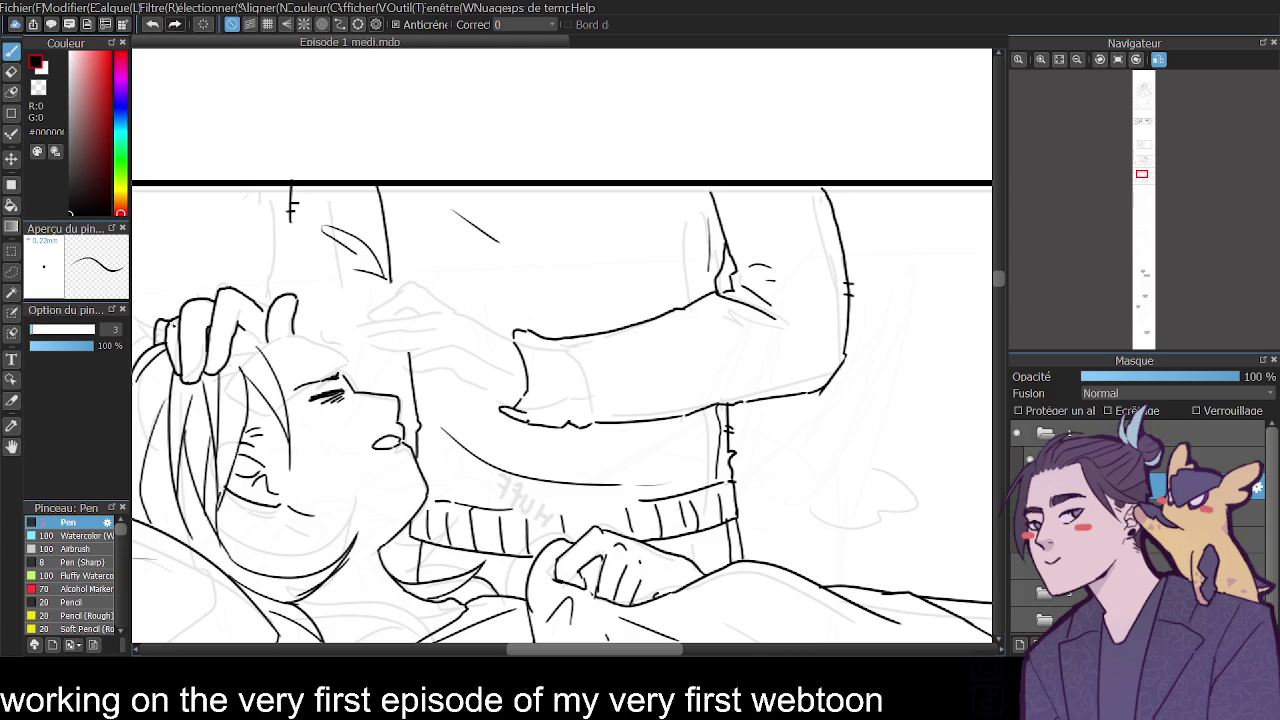
# Set the eraser to size 19 and erase part of the hair strands near the forehead.
pyautogui.hscroll(-3, 480, 644)
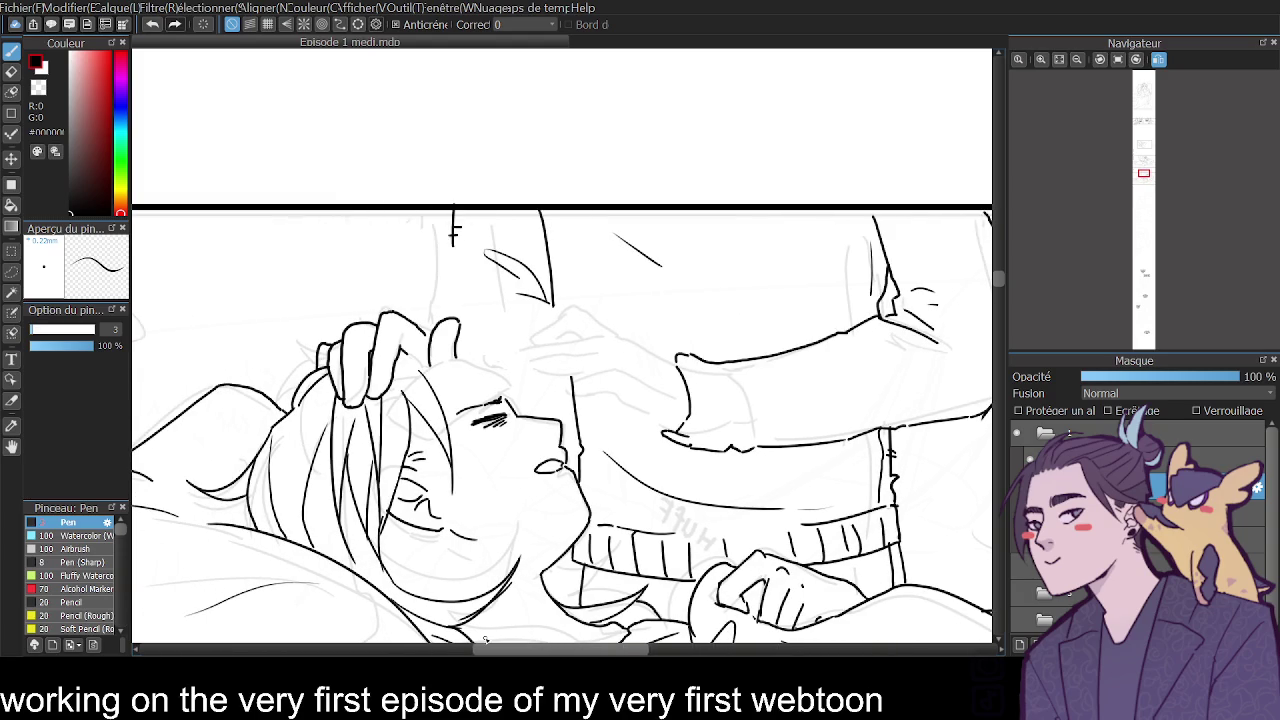
pyautogui.moveTo(292, 338); pyautogui.dragTo(310, 375)
pyautogui.hotkey('ctrl', 'z')
pyautogui.click(10, 72)
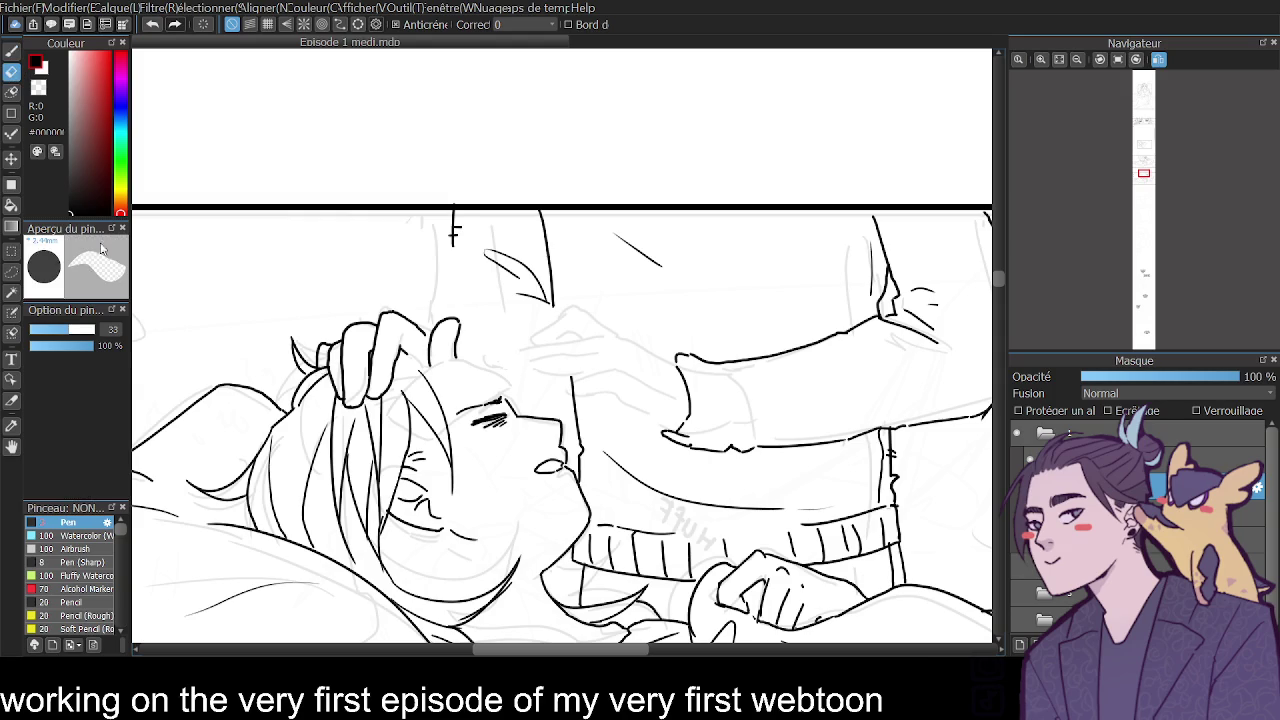
pyautogui.moveTo(58, 333); pyautogui.dragTo(44, 331)
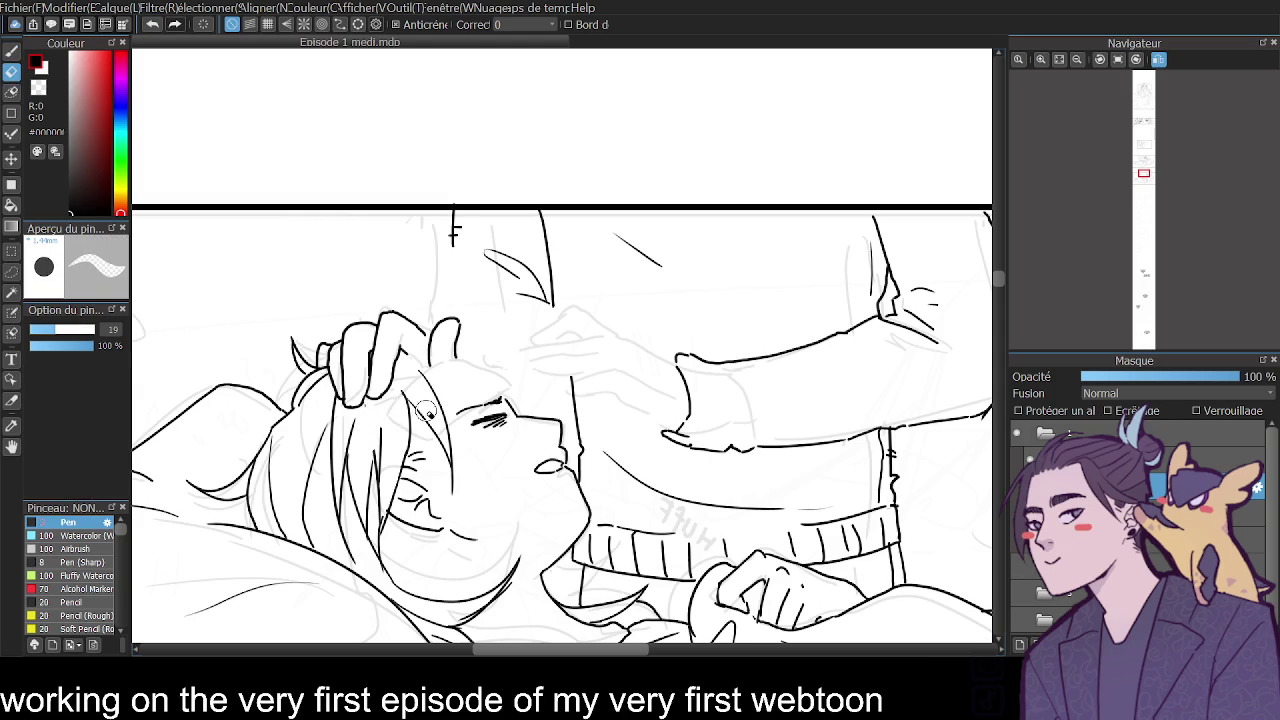
pyautogui.moveTo(430, 420)
pyautogui.mouseDown()
pyautogui.moveTo(455, 495)
pyautogui.moveTo(420, 380)
pyautogui.moveTo(400, 358)
pyautogui.moveTo(393, 437)
pyautogui.mouseUp()
# Redraw the hair line by the forehead as a longer strand toward the cheek.
pyautogui.click(12, 51)
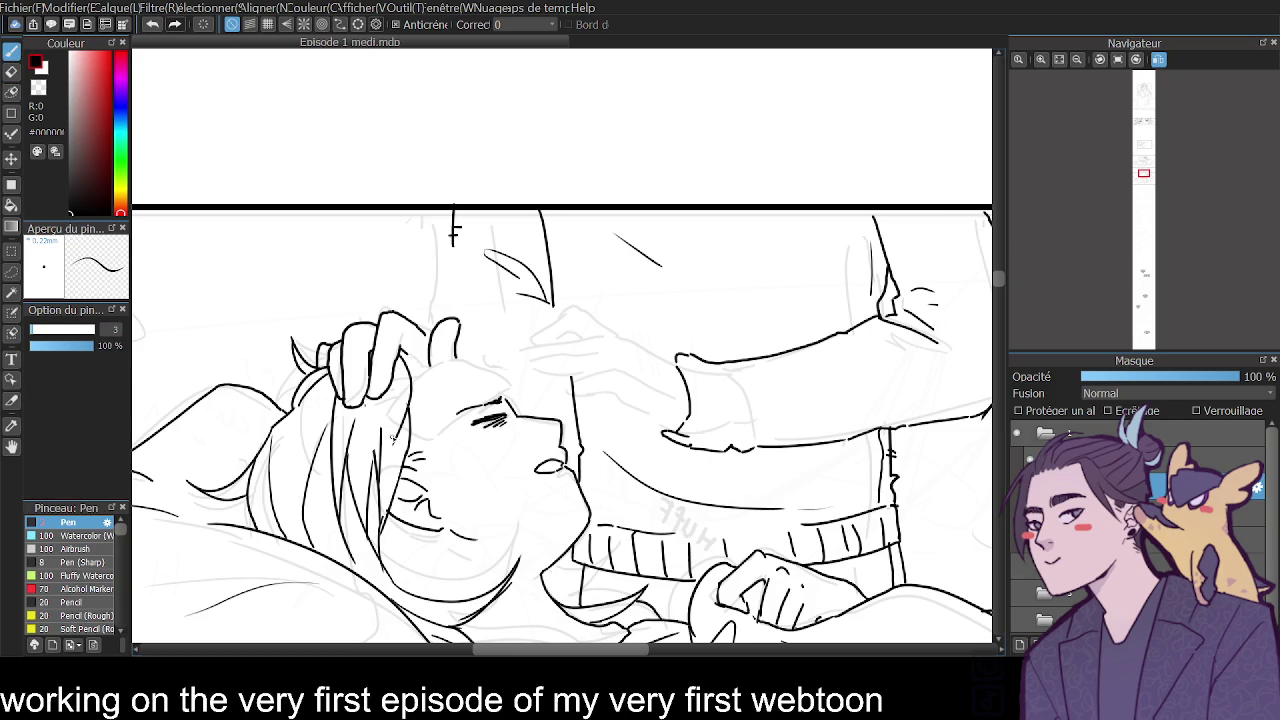
pyautogui.hotkey('ctrl', 'z')
pyautogui.moveTo(398, 358); pyautogui.dragTo(406, 412)
pyautogui.hotkey('ctrl', 'z')
pyautogui.moveTo(404, 352)
pyautogui.mouseDown()
pyautogui.moveTo(394, 452)
pyautogui.moveTo(389, 397)
pyautogui.moveTo(350, 450)
pyautogui.mouseUp()
pyautogui.hotkey('ctrl', 'z')
pyautogui.moveTo(402, 368)
pyautogui.mouseDown()
pyautogui.moveTo(353, 461)
pyautogui.moveTo(358, 406)
pyautogui.mouseUp()
pyautogui.hotkey('ctrl', 'z')
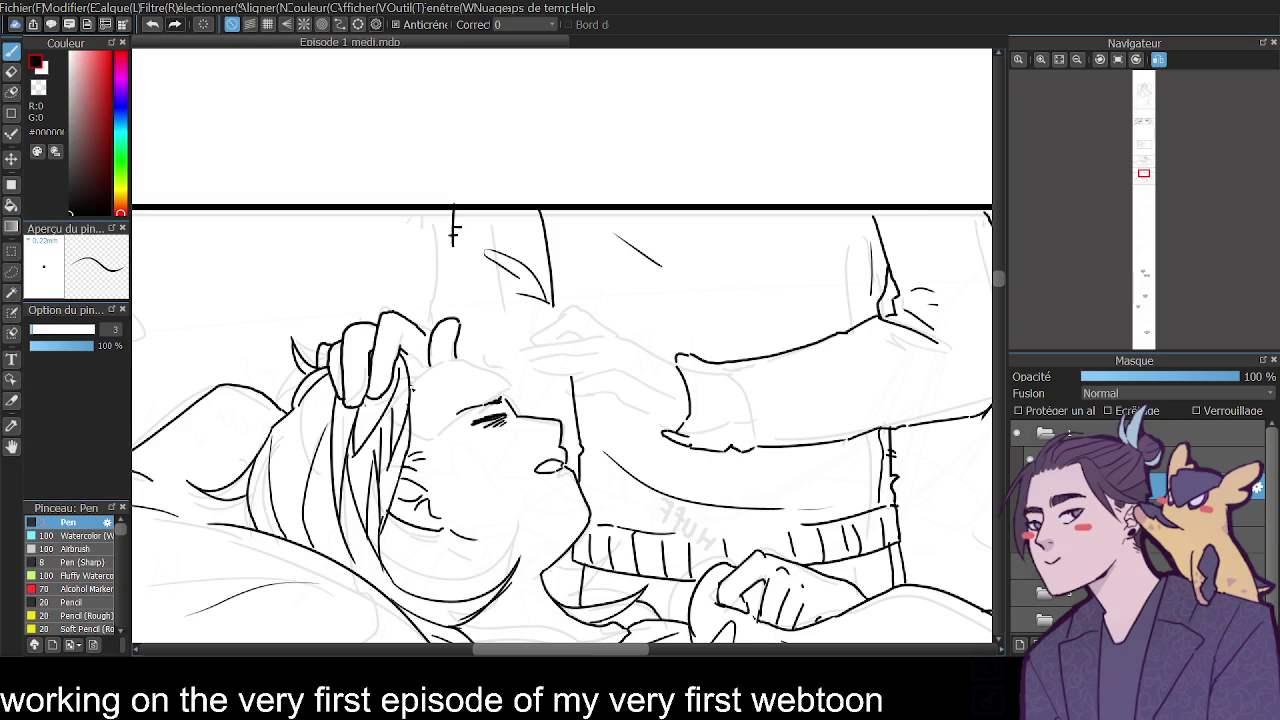
# Redraw a hair stroke near the head and ink the towel's upper edge across the forehead.
pyautogui.press('e')
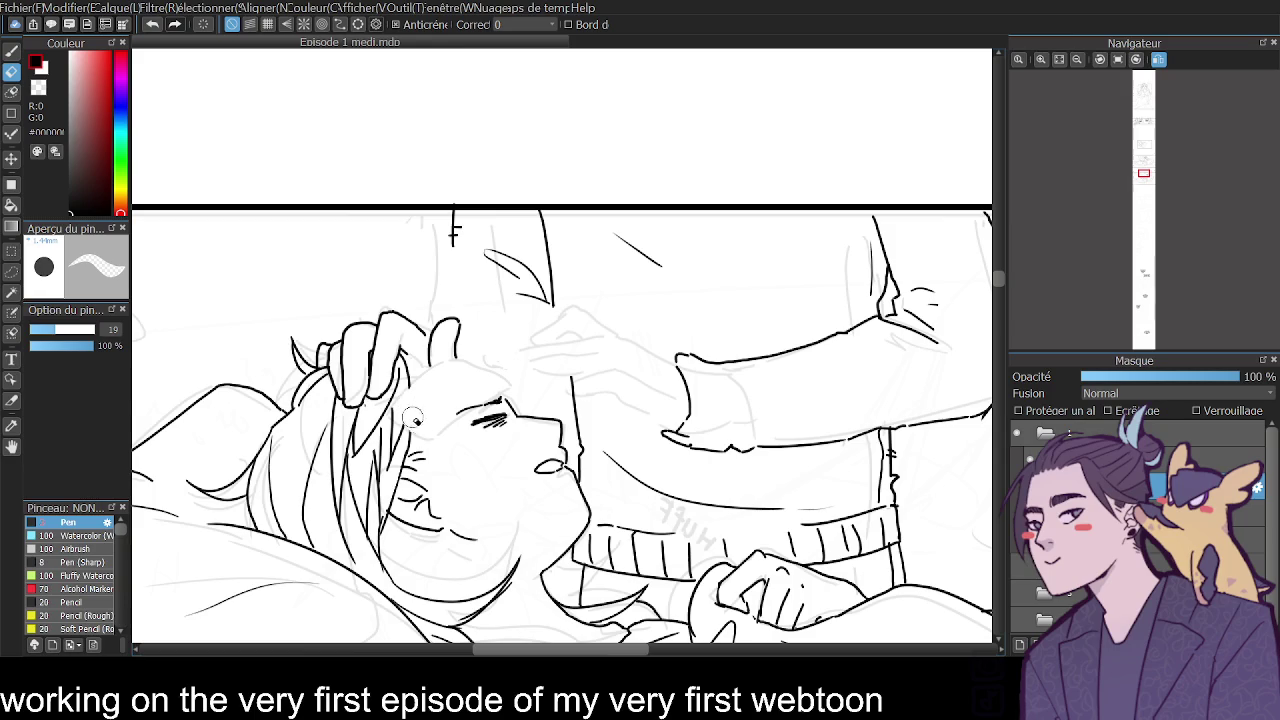
pyautogui.click(12, 51)
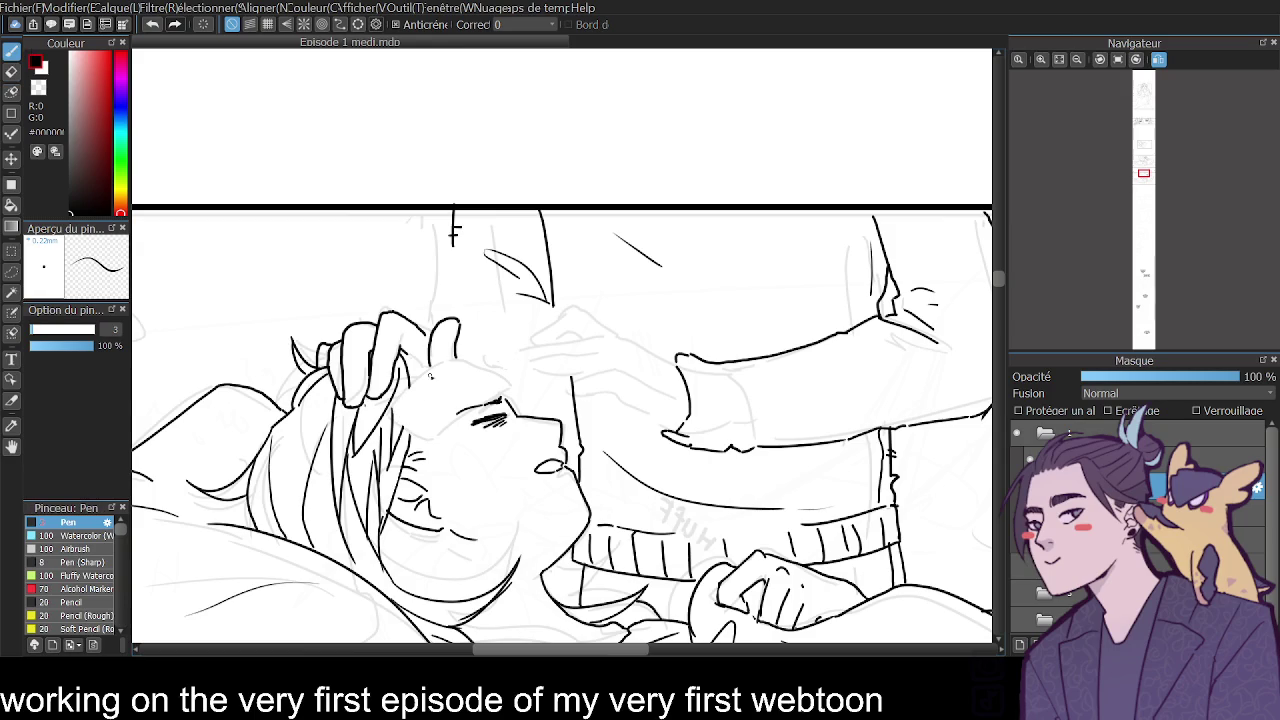
pyautogui.hotkey('ctrl', 'z')
pyautogui.moveTo(395, 414); pyautogui.dragTo(440, 366)
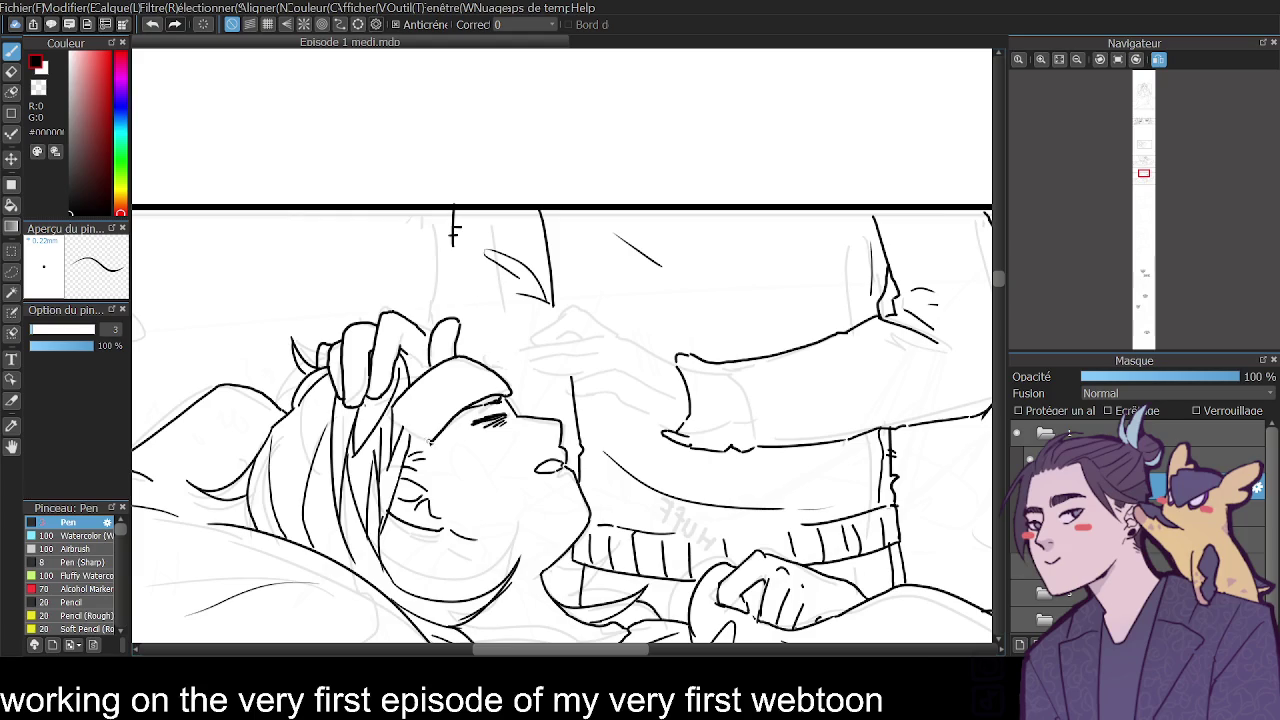
pyautogui.moveTo(430, 441); pyautogui.dragTo(399, 425)
# Add thin hair strands on the left side of the hair.
pyautogui.press('e')
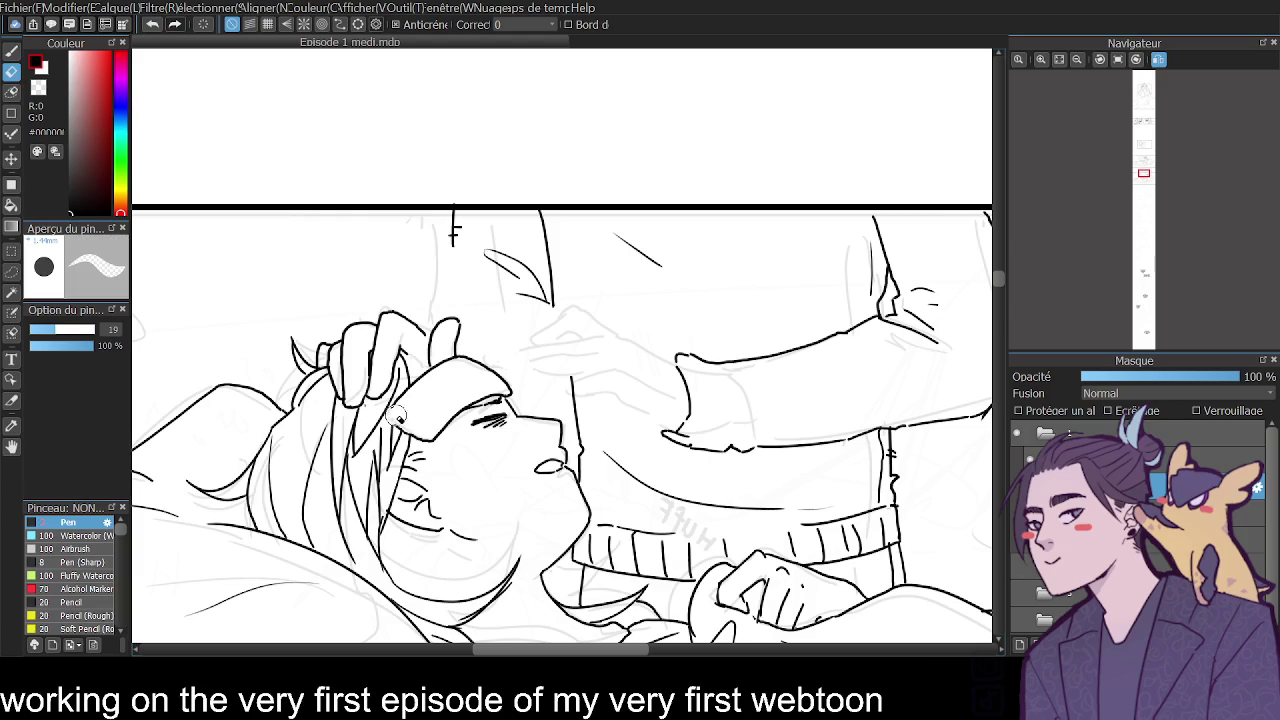
pyautogui.click(11, 48)
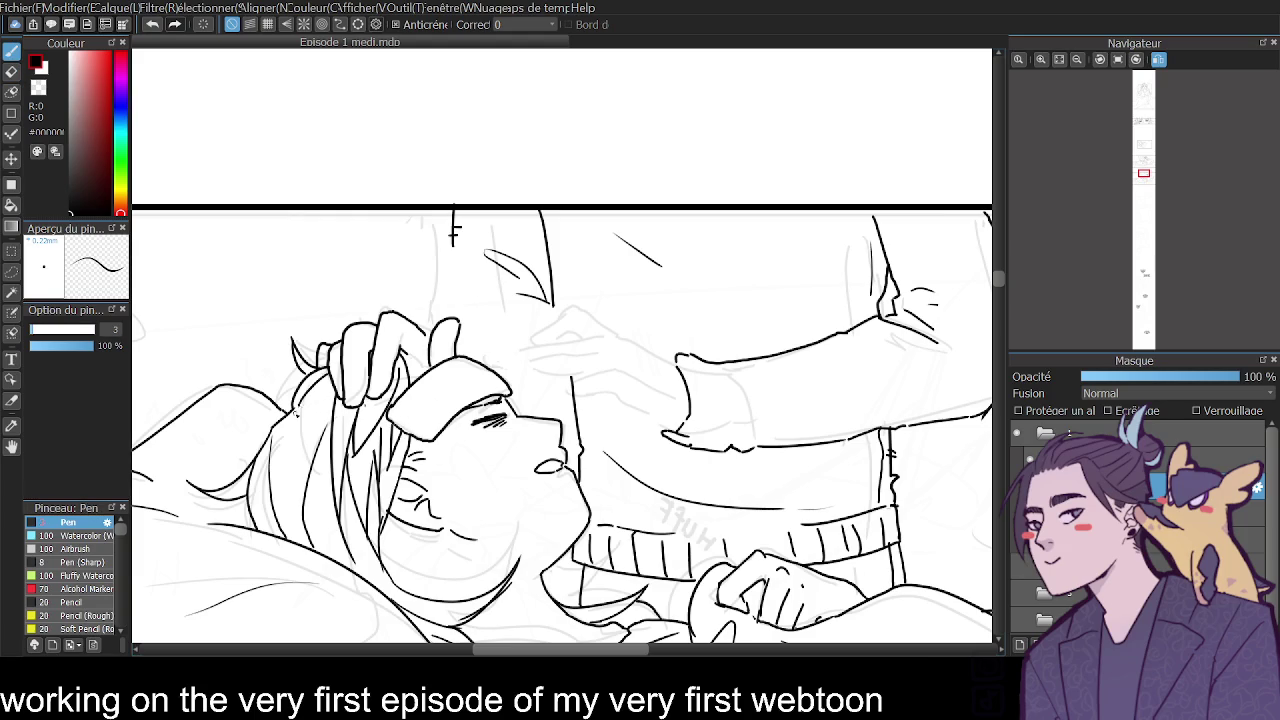
pyautogui.moveTo(298, 406); pyautogui.dragTo(292, 464)
pyautogui.hotkey('ctrl', 'z')
pyautogui.moveTo(298, 414)
pyautogui.mouseDown()
pyautogui.moveTo(292, 466)
pyautogui.moveTo(294, 452)
pyautogui.mouseUp()
pyautogui.moveTo(338, 396)
pyautogui.mouseDown()
pyautogui.moveTo(332, 436)
pyautogui.moveTo(294, 448)
pyautogui.mouseUp()
pyautogui.hotkey('ctrl', 'z')
# Zoom out and scroll across the whole panel to review the inking.
pyautogui.click(1077, 59)
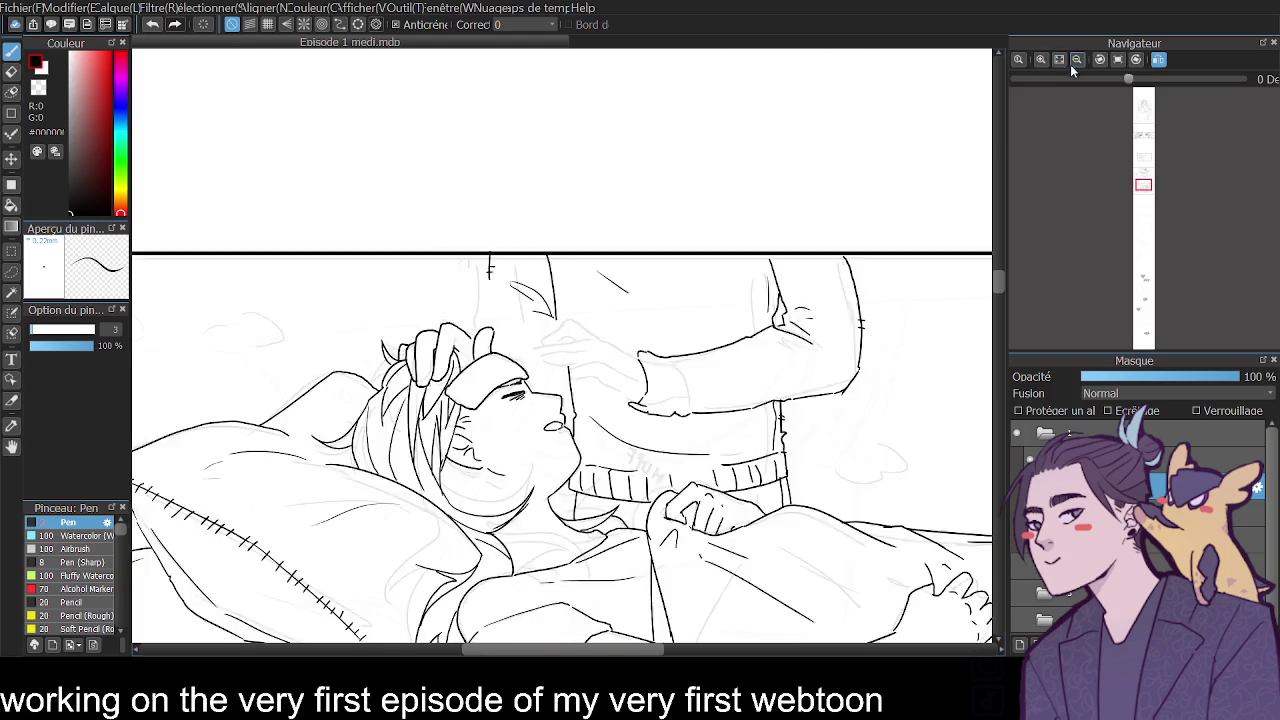
pyautogui.scroll(2, 998, 250)
pyautogui.scroll(-4, 1000, 270)
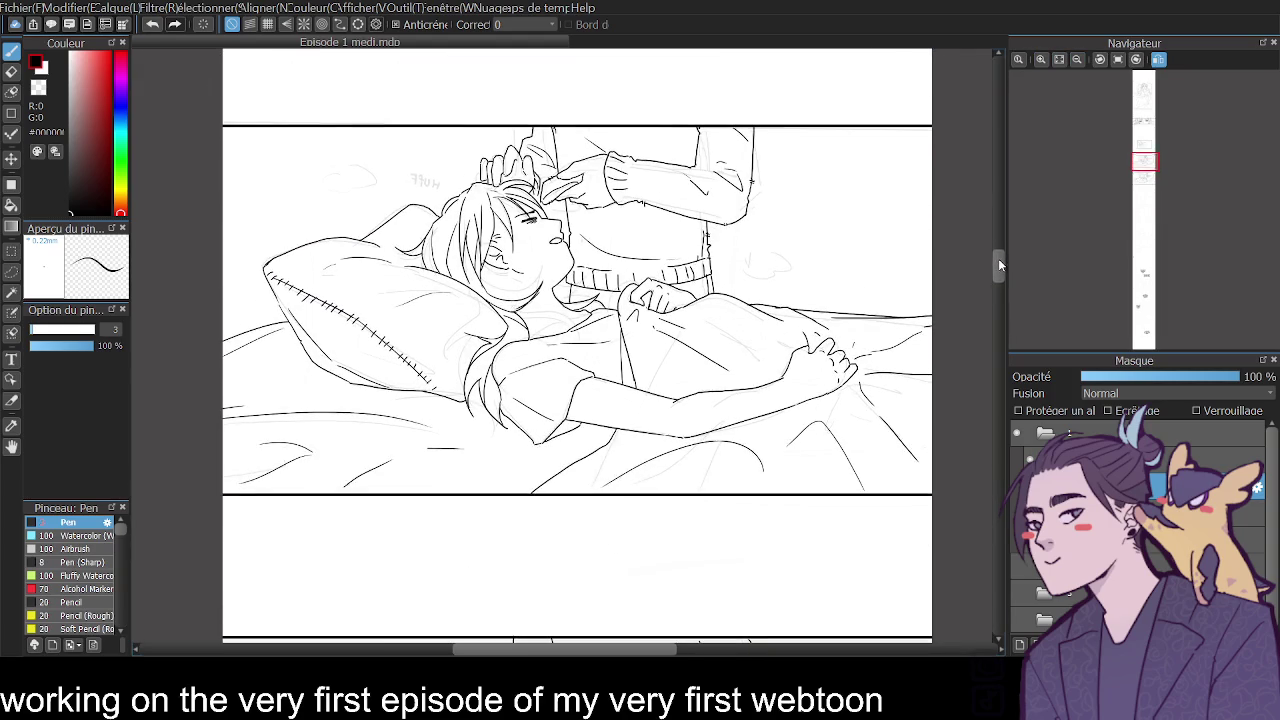
pyautogui.scroll(3, 998, 260)
pyautogui.scroll(3, 998, 273)
pyautogui.scroll(-4, 998, 260)
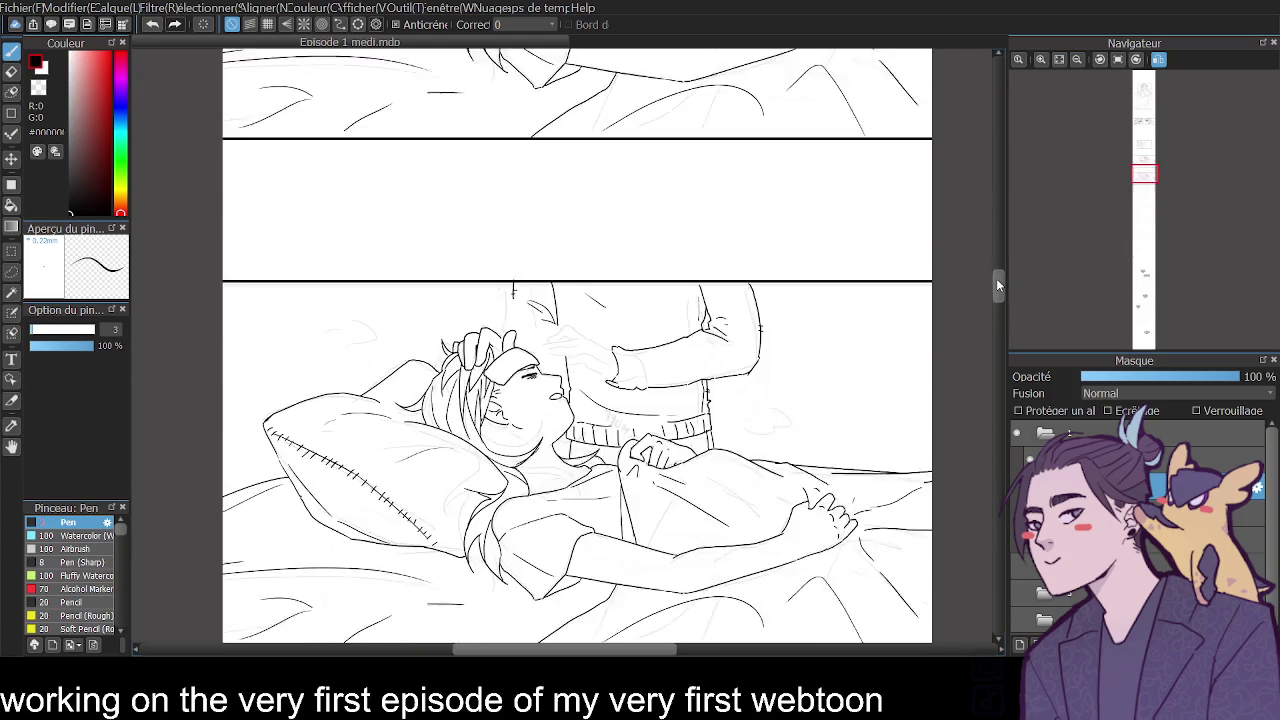
pyautogui.scroll(4, 996, 278)
pyautogui.scroll(1, 996, 263)
pyautogui.scroll(-4, 996, 276)
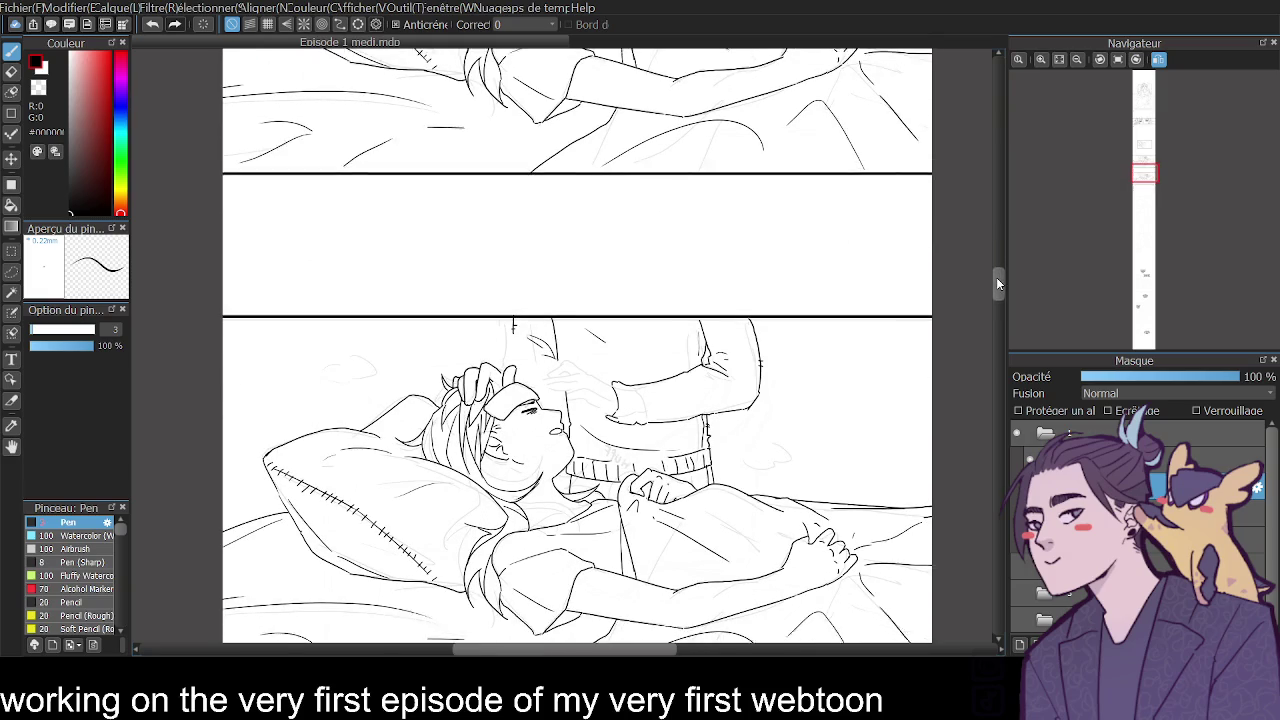
pyautogui.scroll(-1, 996, 277)
# Zoom in close on the sleeping character's head and face.
pyautogui.click(1040, 59)
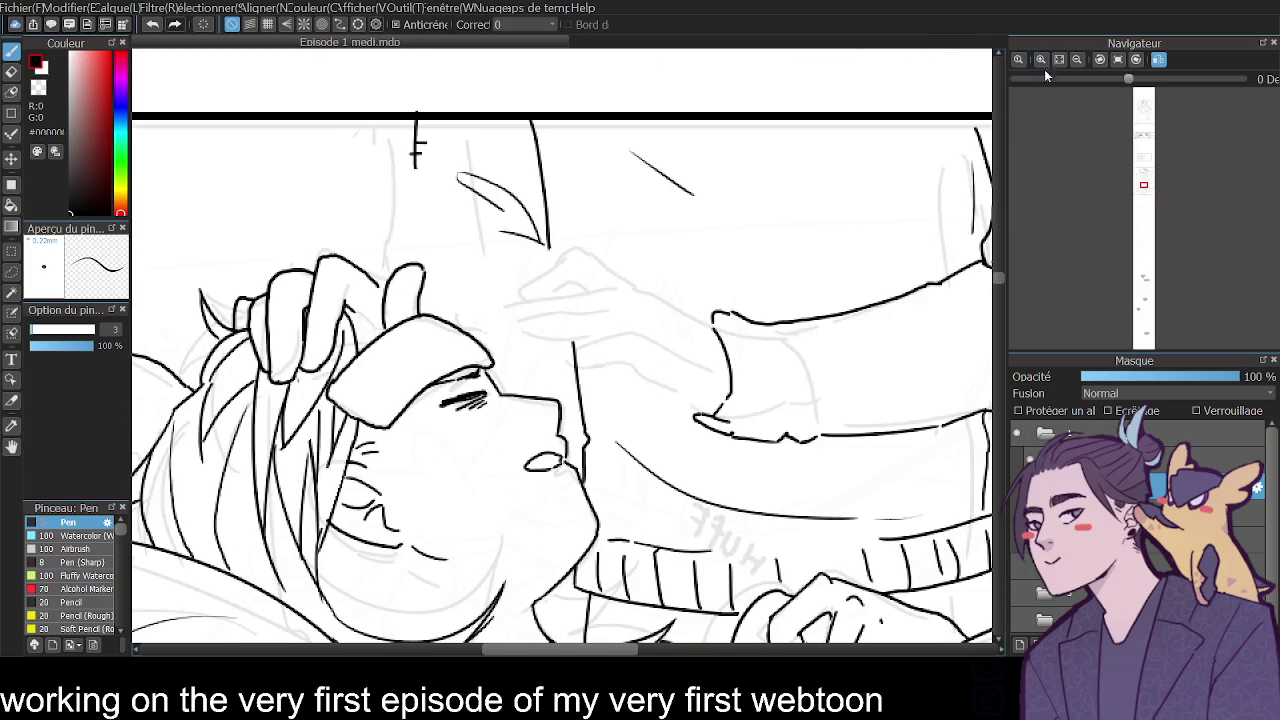
pyautogui.hotkey('ctrl', '+')
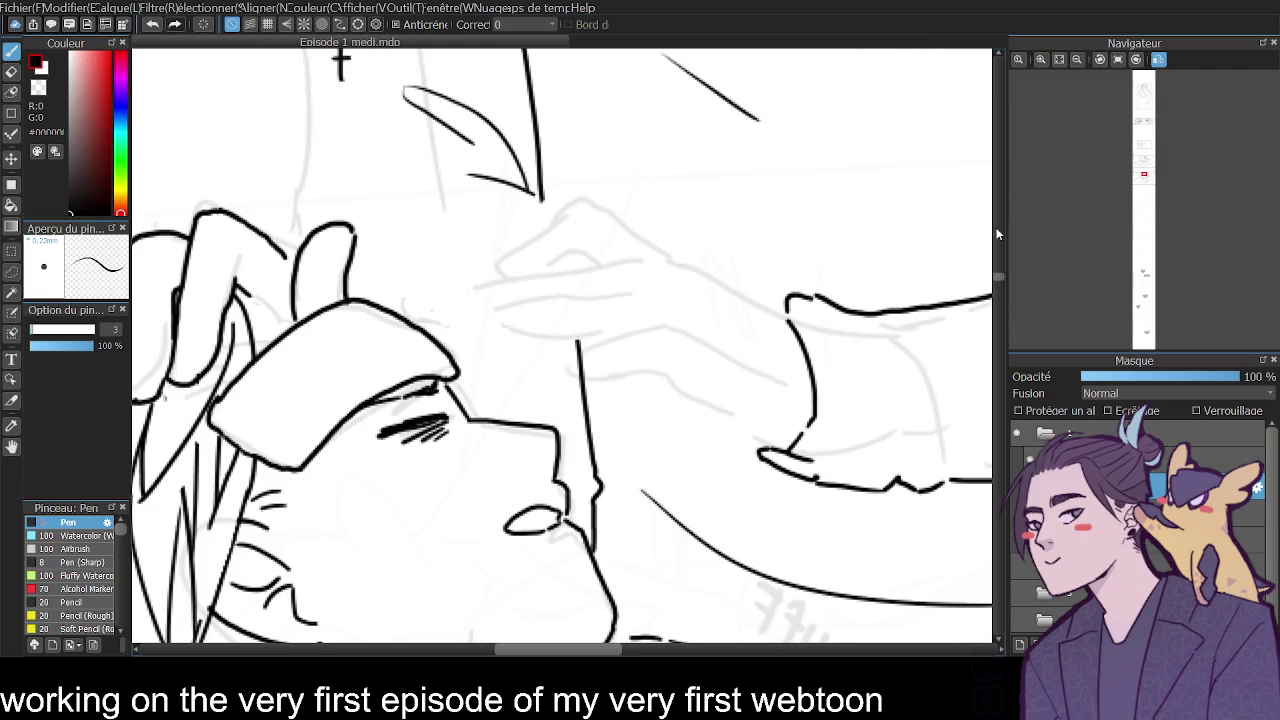
pyautogui.scroll(-3, 1001, 266)
pyautogui.scroll(4, 1002, 249)
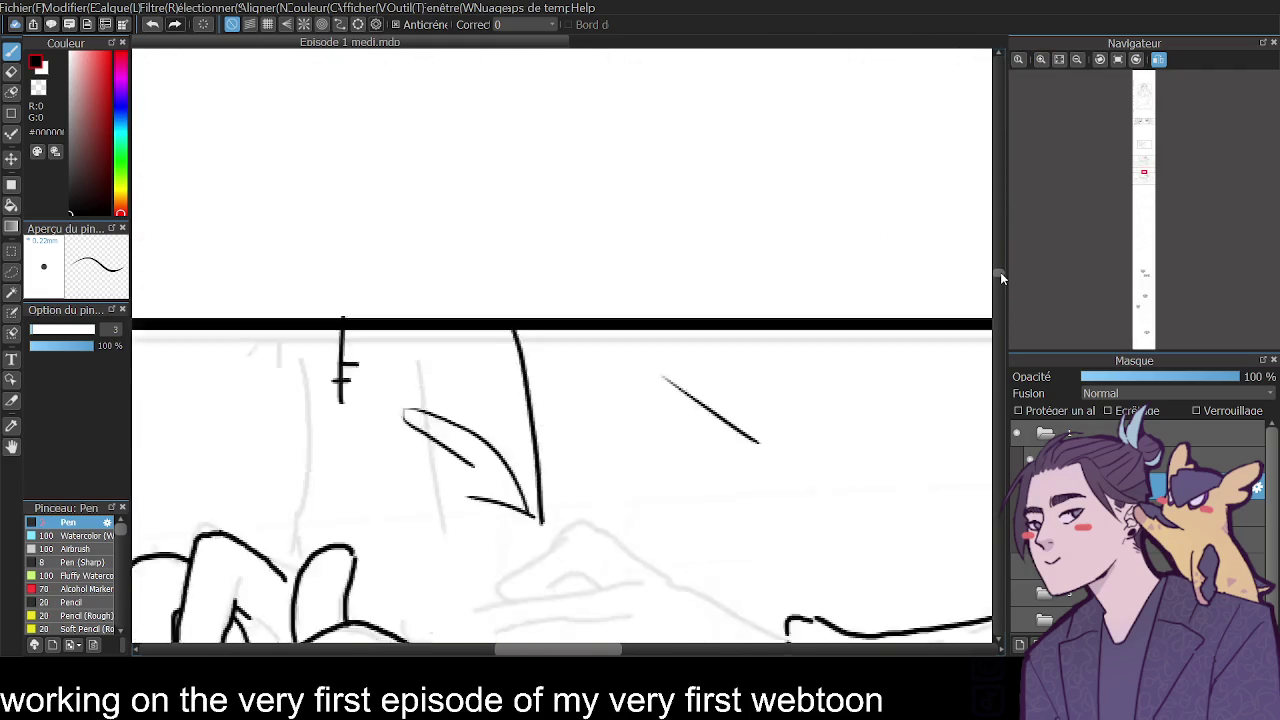
pyautogui.scroll(-2, 1000, 272)
pyautogui.scroll(1, 1000, 277)
# Erase the rough eyebrow line above the eye with the 6.8 Eraser, returning to the Pen.
pyautogui.click(11, 71)
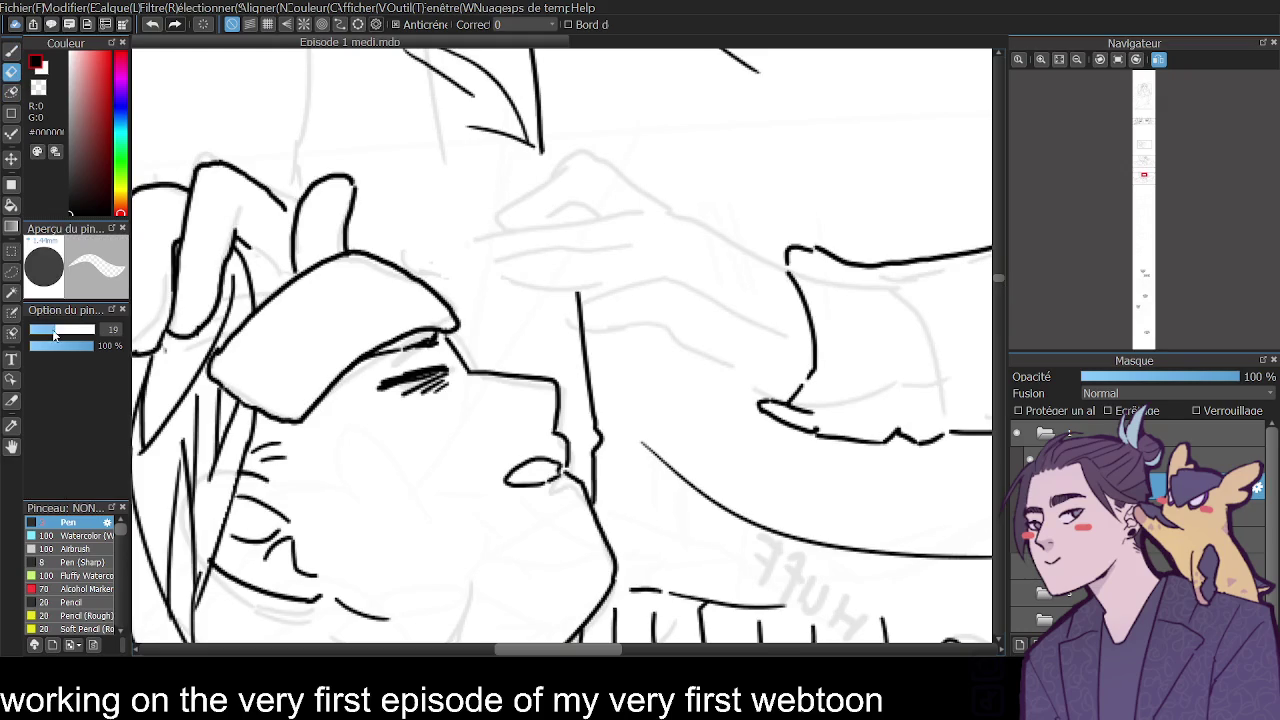
pyautogui.moveTo(58, 329); pyautogui.dragTo(48, 328)
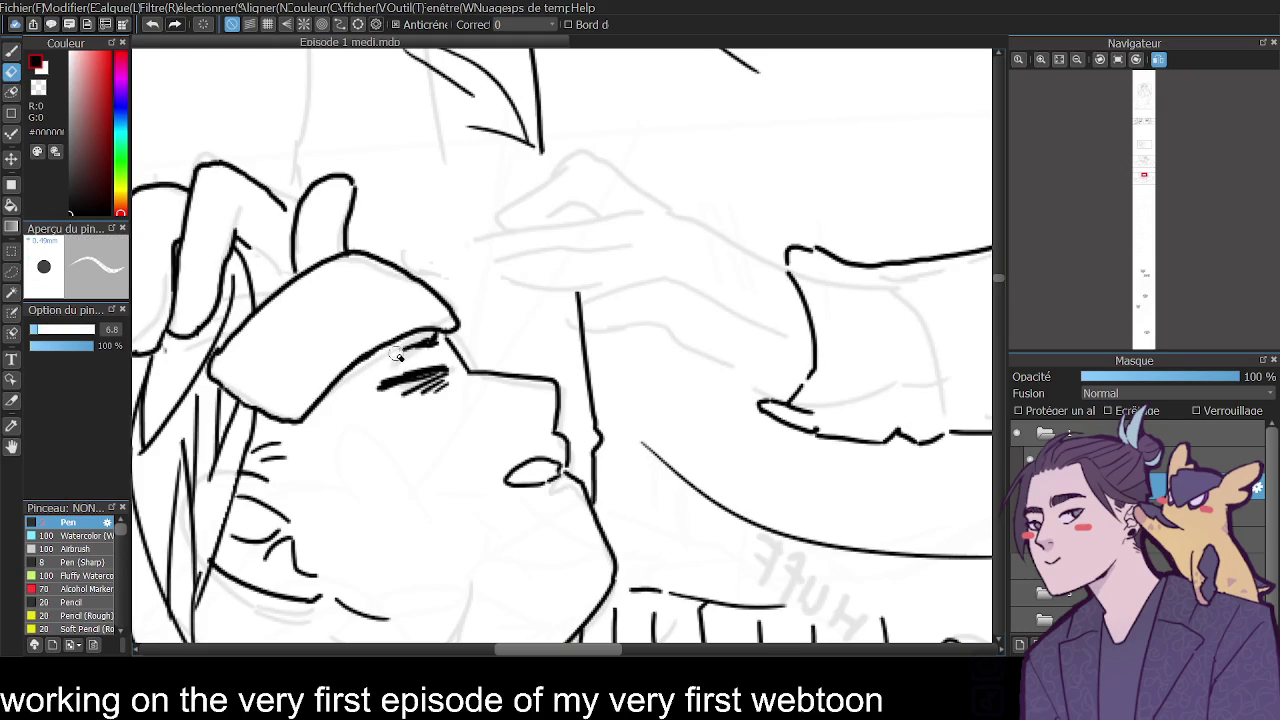
pyautogui.moveTo(412, 345)
pyautogui.mouseDown()
pyautogui.moveTo(438, 338)
pyautogui.moveTo(366, 362)
pyautogui.mouseUp()
pyautogui.press('b')
# Erase the old nostril under the nose, undo the first attempt, and zoom back out.
pyautogui.press('e')
pyautogui.moveTo(556, 462)
pyautogui.mouseDown()
pyautogui.moveTo(549, 485)
pyautogui.moveTo(514, 482)
pyautogui.moveTo(562, 469)
pyautogui.mouseUp()
pyautogui.press('b')
pyautogui.hotkey('ctrl', 'z')
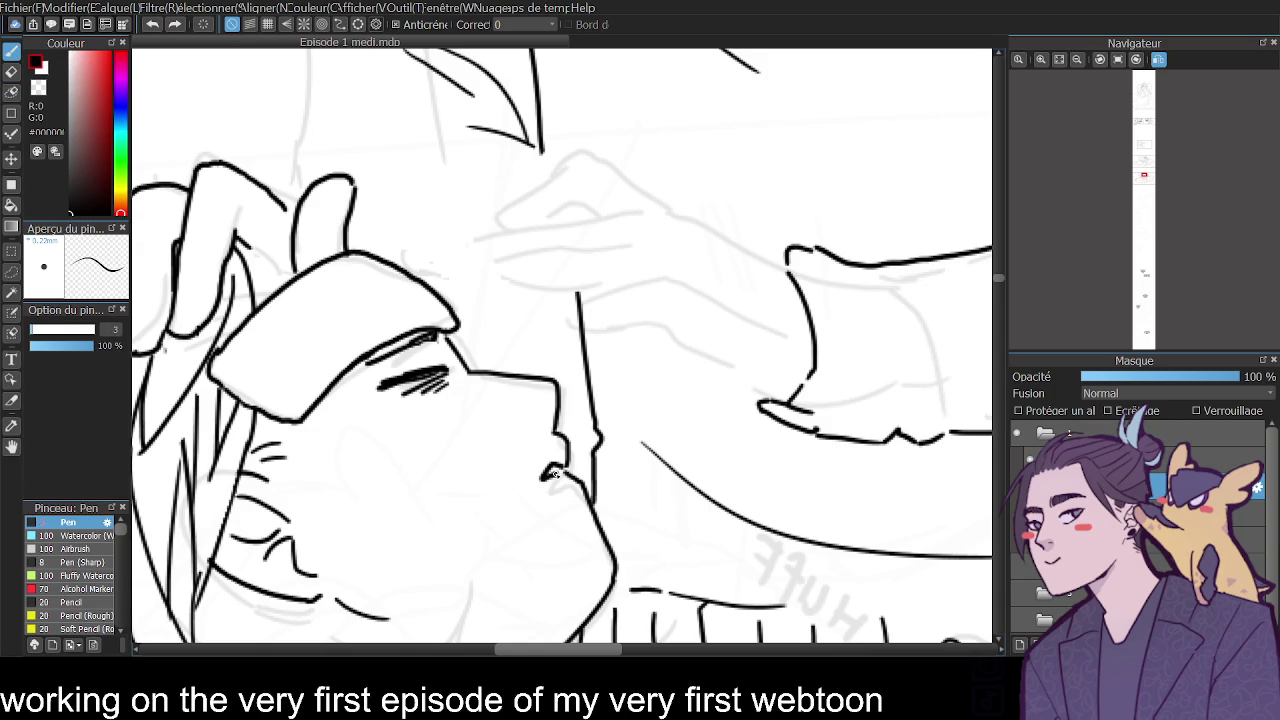
pyautogui.click(1077, 59)
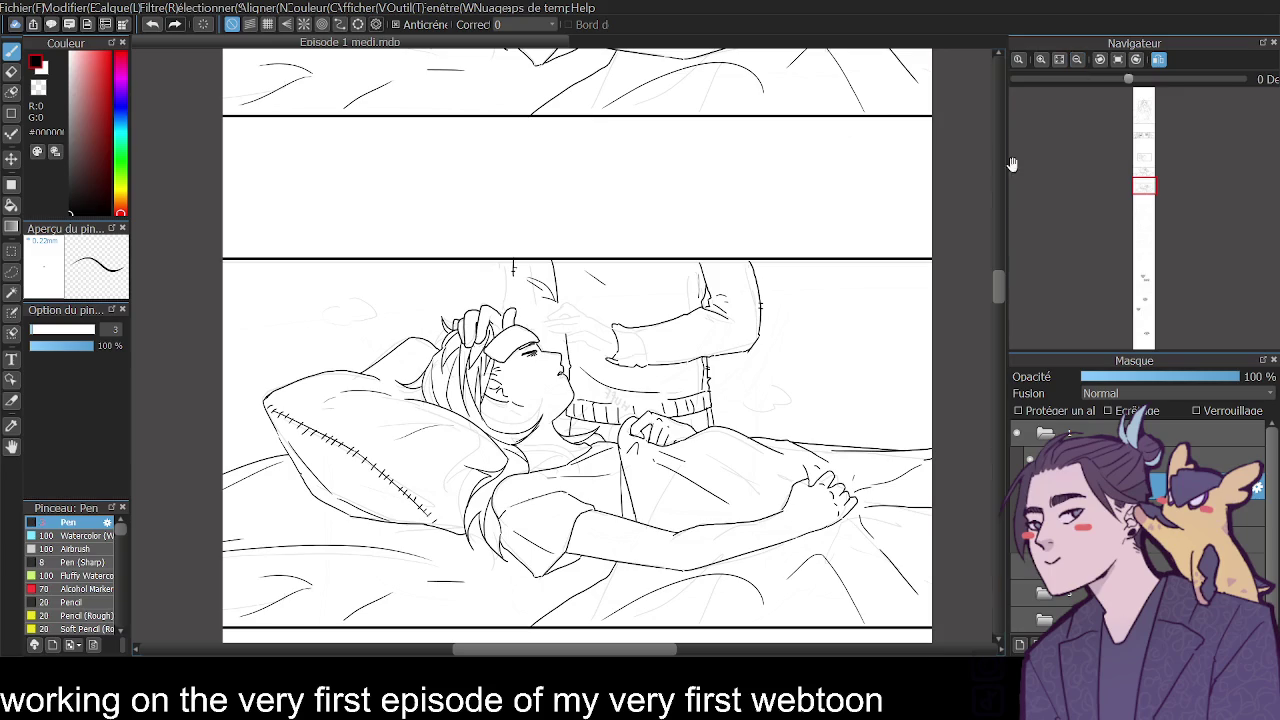